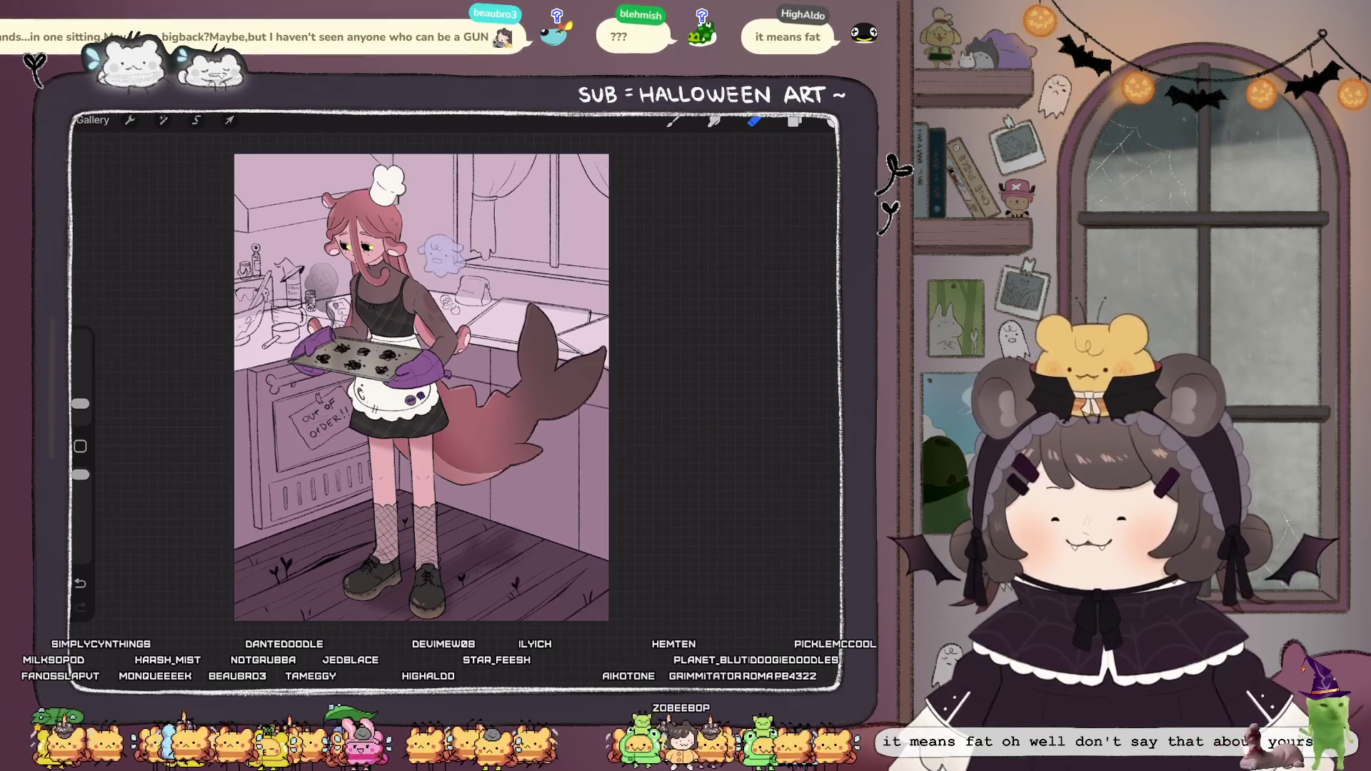
Open the Layers panel for the baker girl kitchen illustration.
left_click(795, 121)
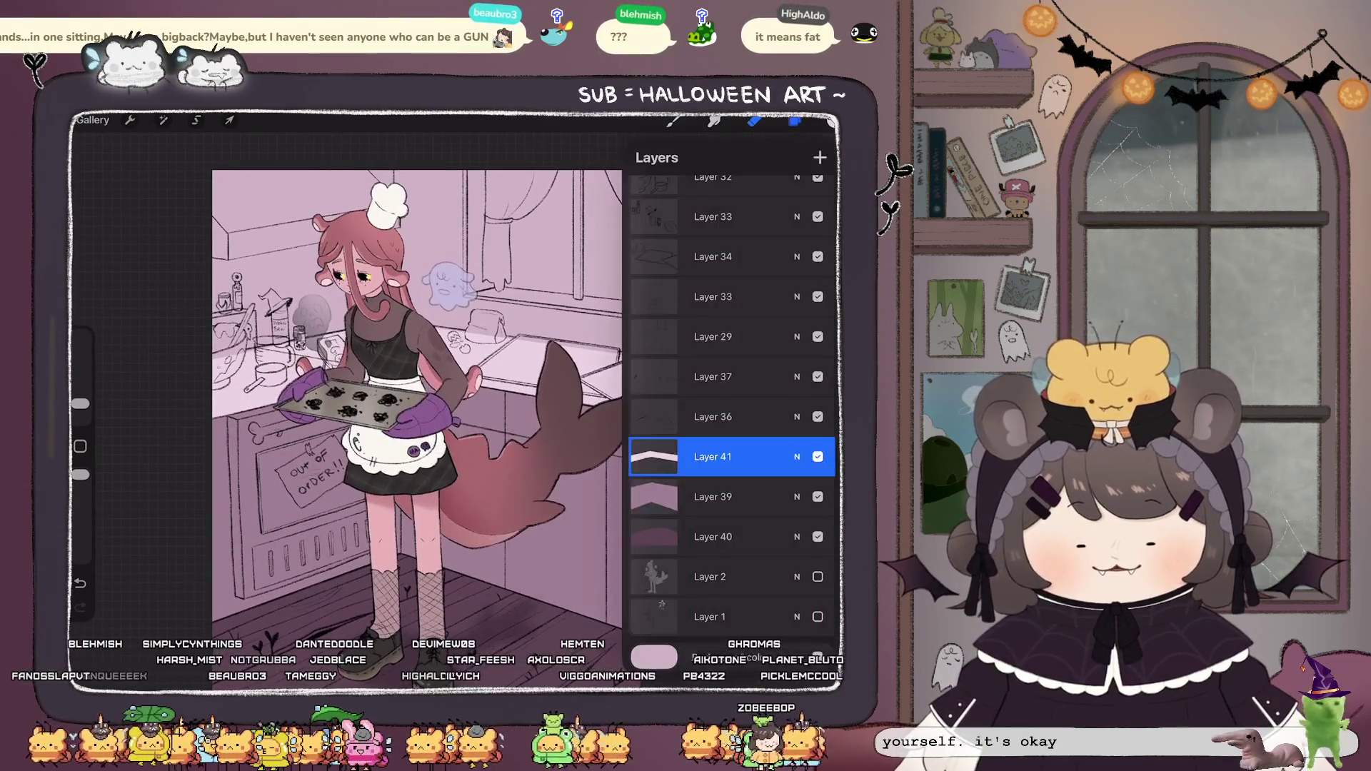
Refill the kitchen counter strip on Layer 41 and lower its opacity to 58%.
left_click(162, 120)
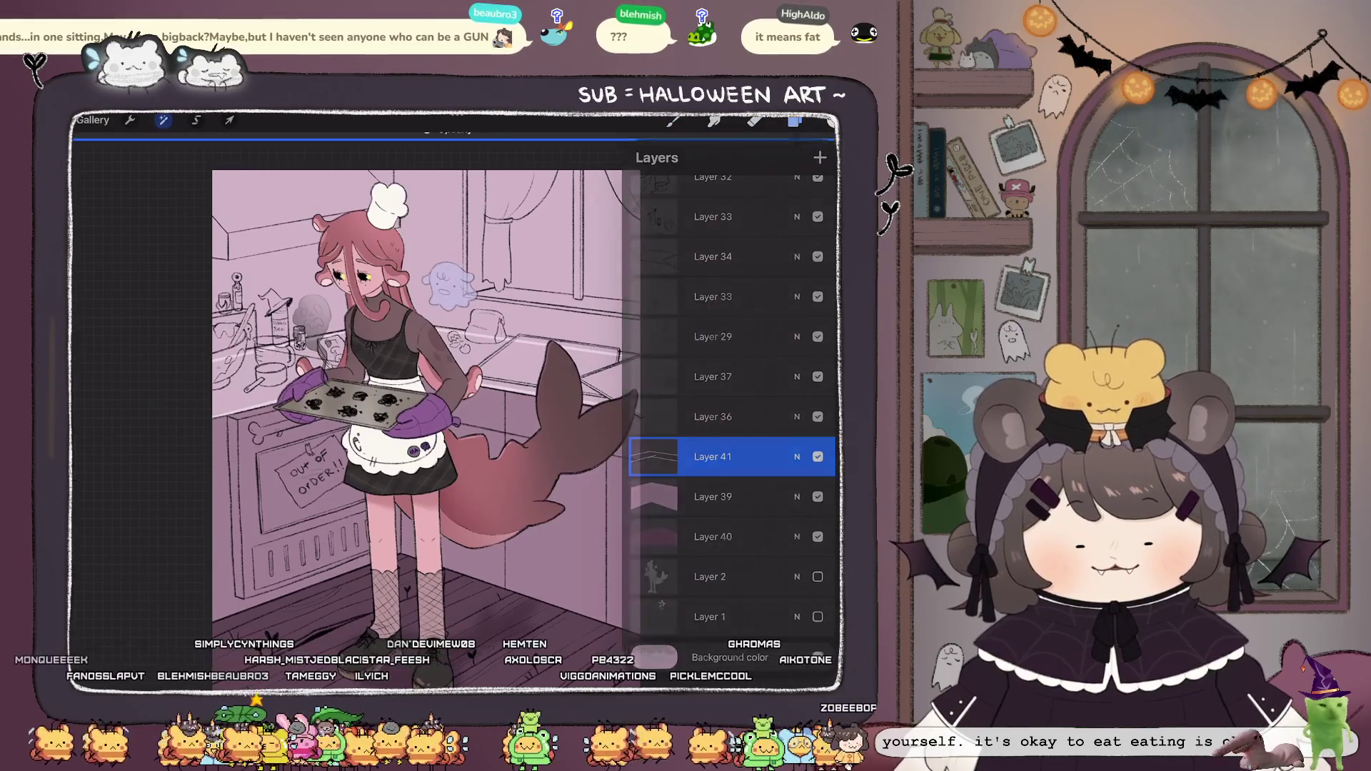
left_click(673, 120)
left_click(794, 121)
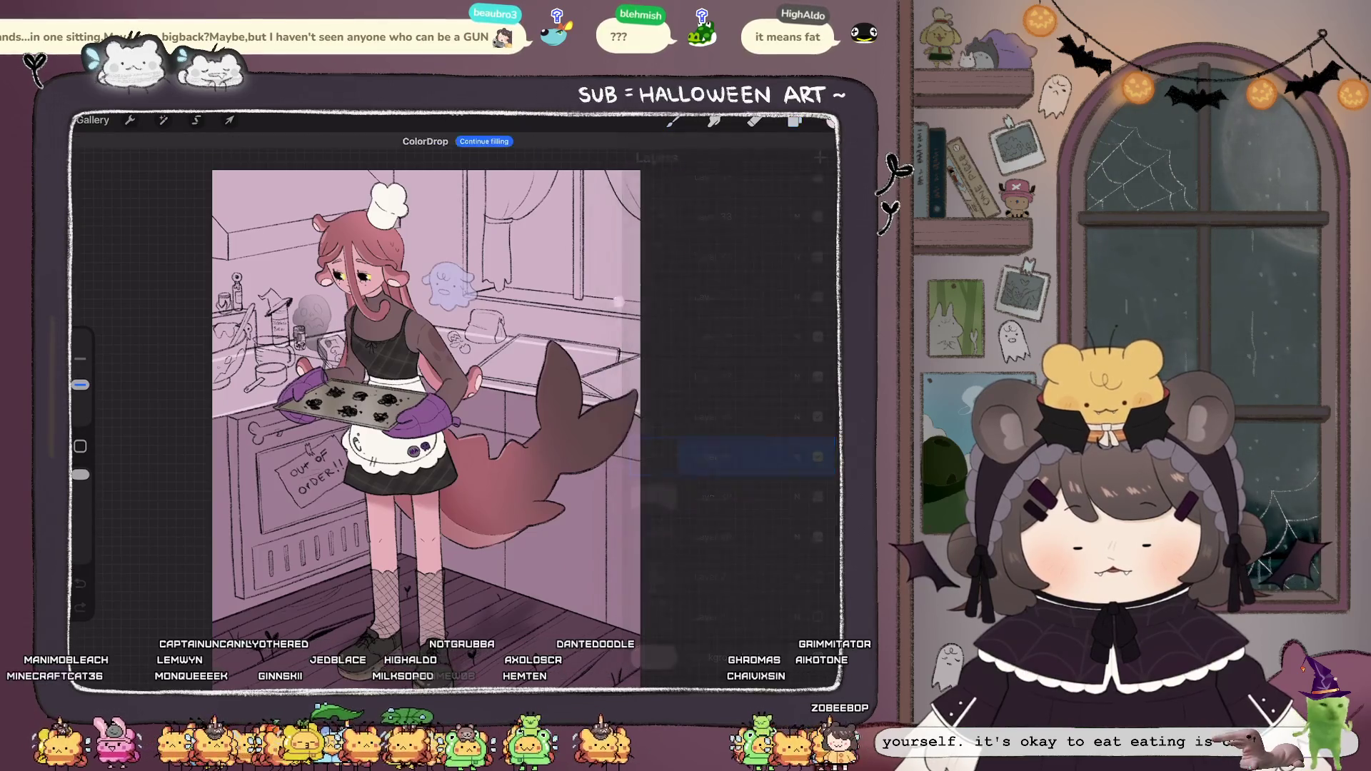
left_click_drag(795, 121, 286, 357)
left_click(794, 121)
left_click(164, 120)
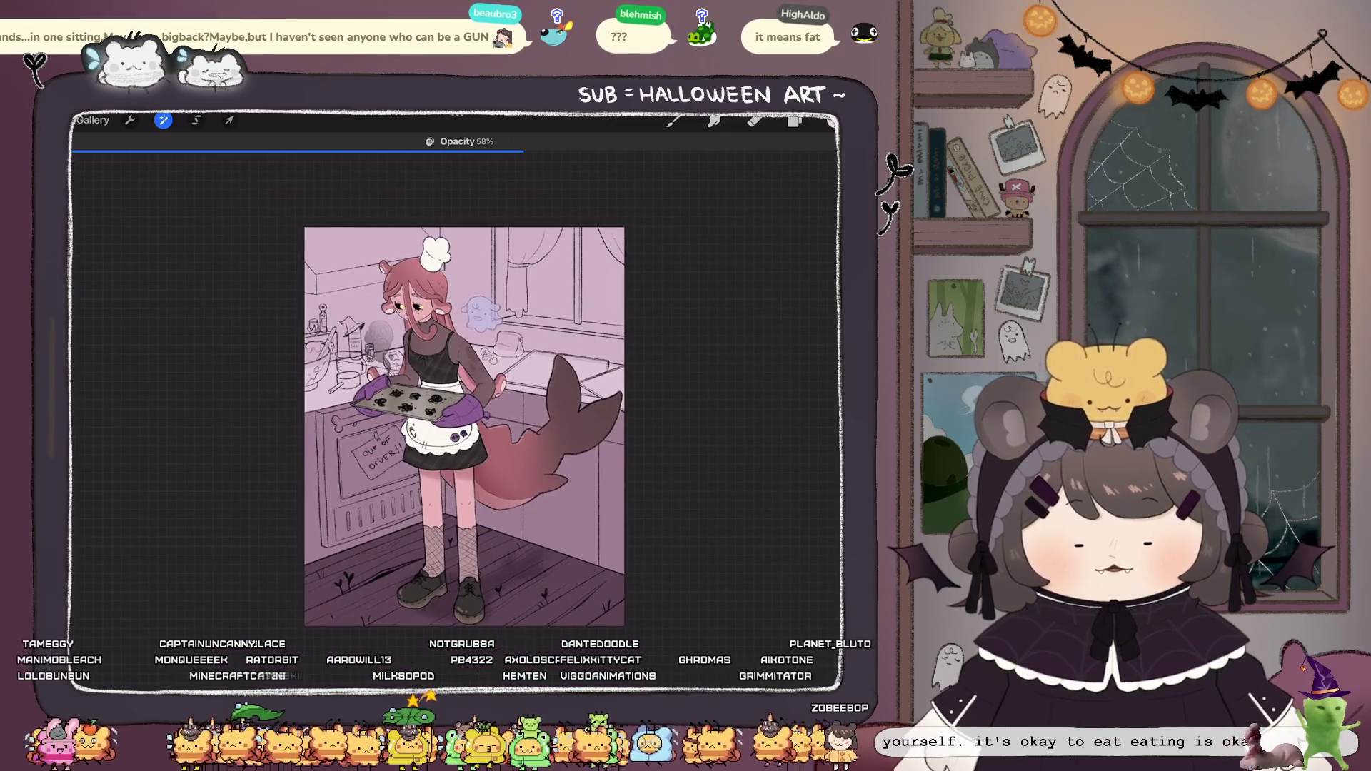
left_click(794, 120)
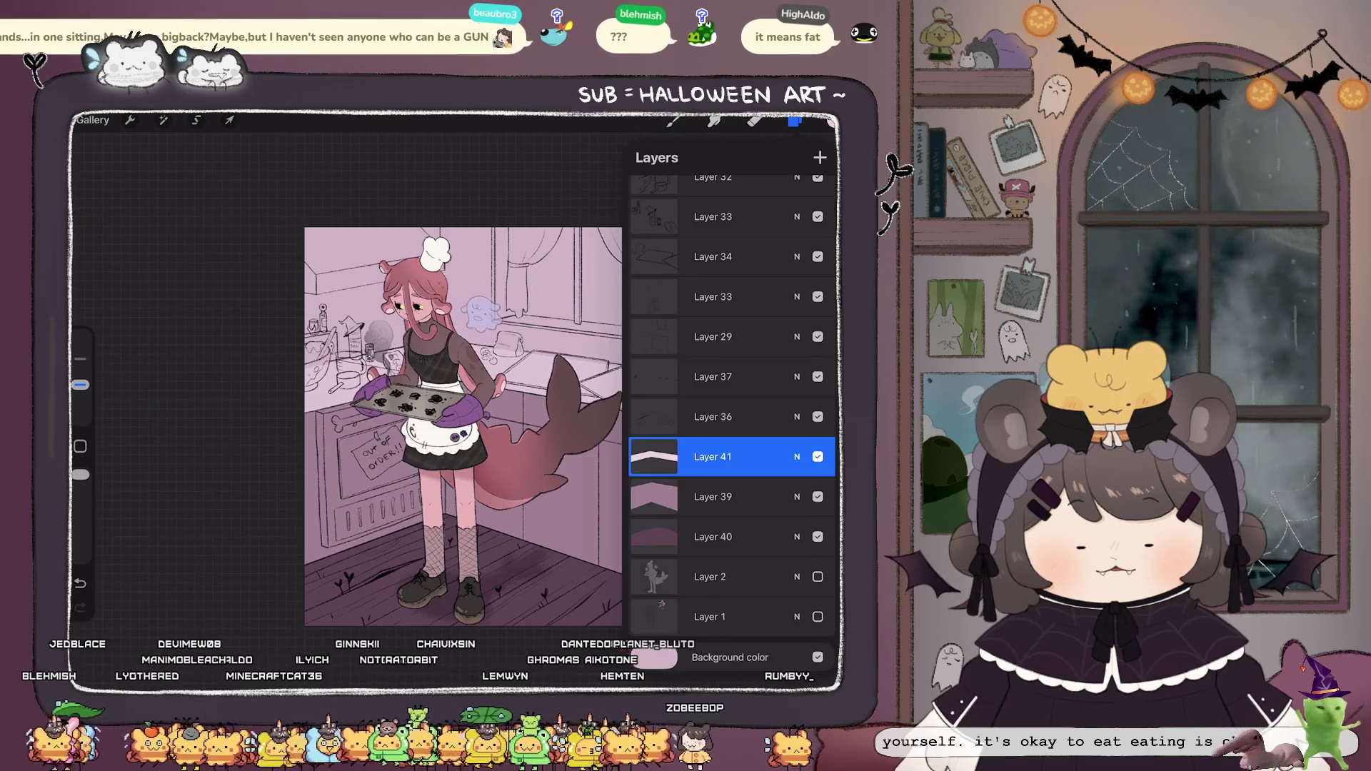
Hide New group so only the pink kitchen background and cabinets show.
scroll(463, 426, "down", 2)
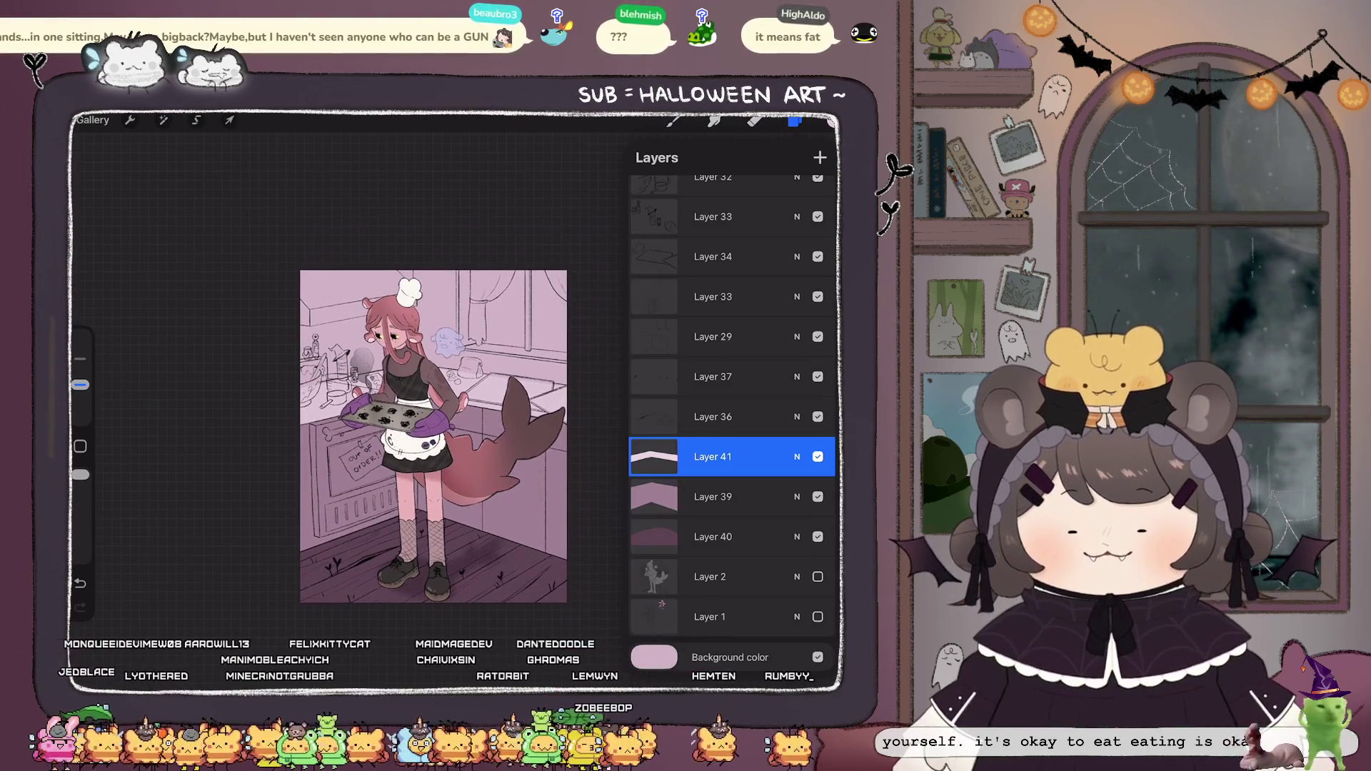
scroll(455, 400, "up", 2)
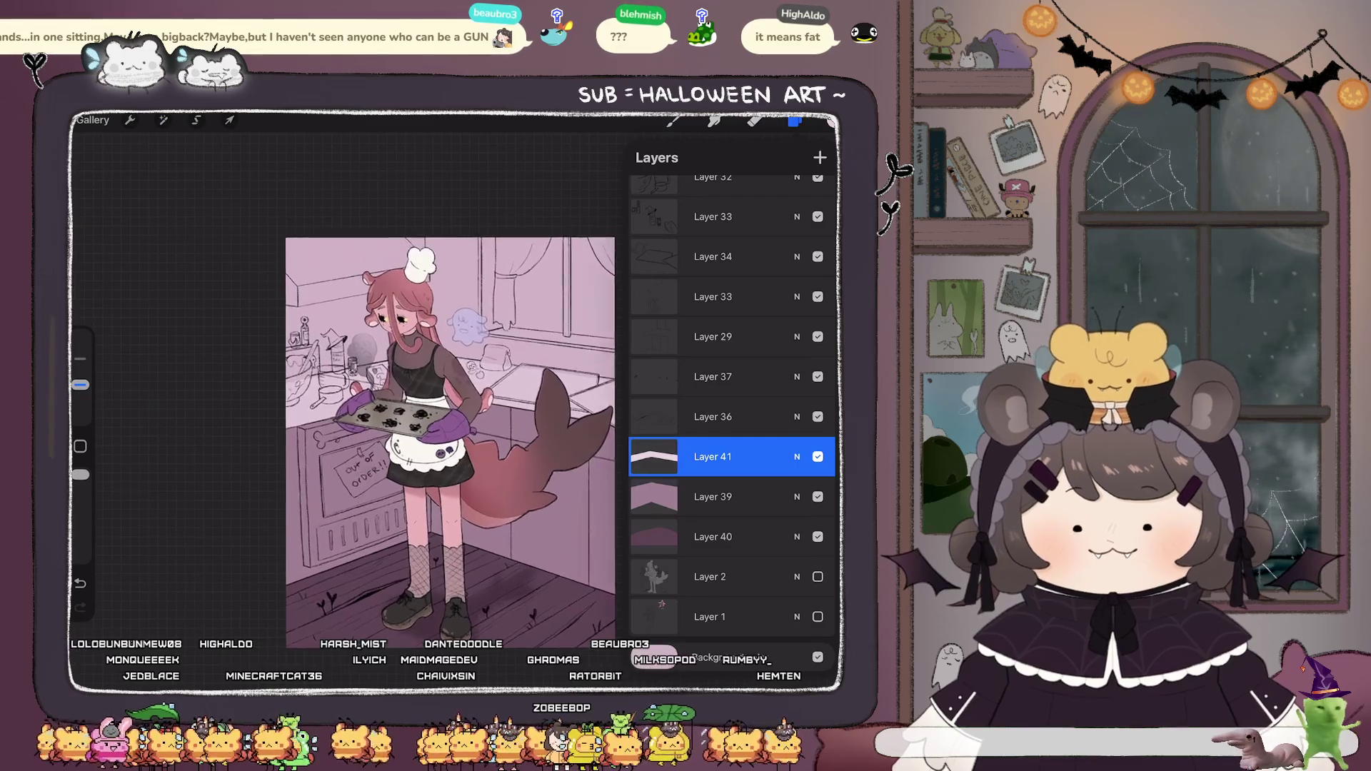
scroll(455, 400, "up", 1)
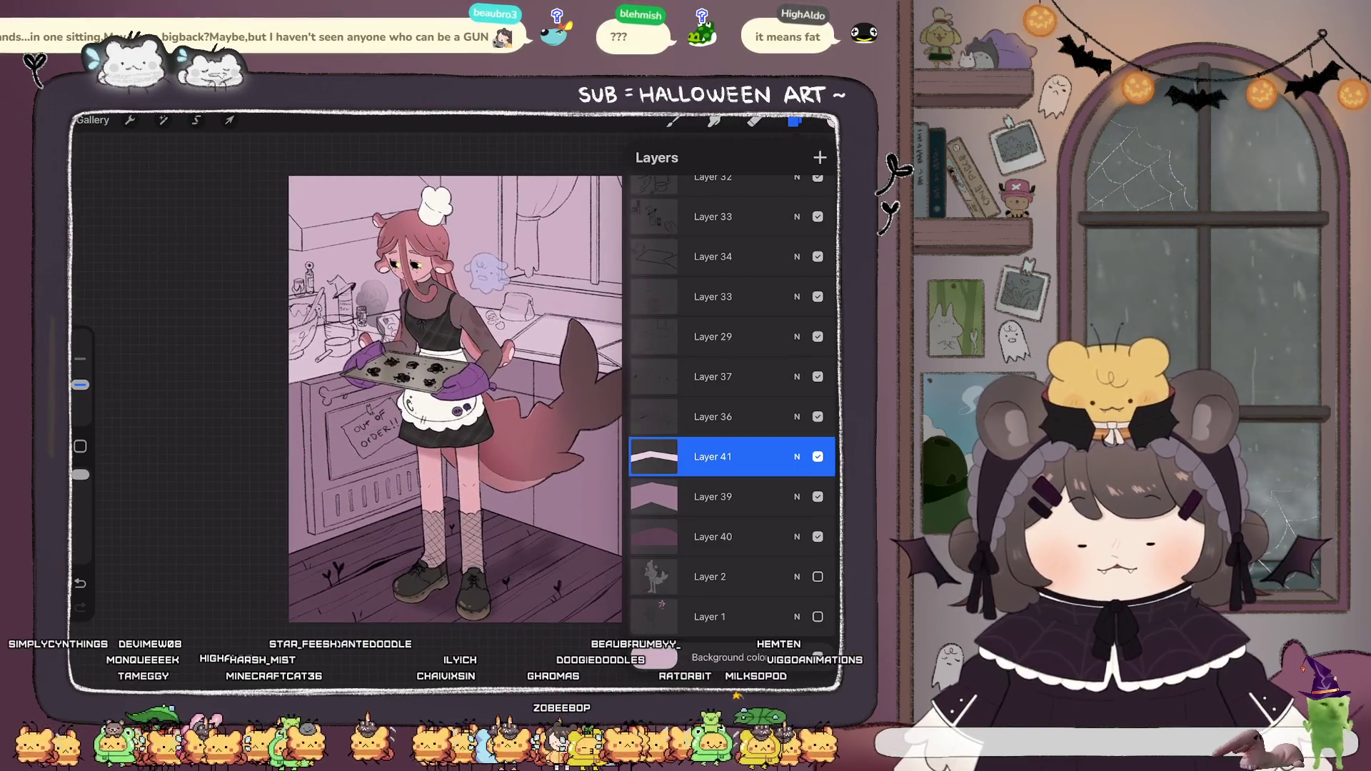
scroll(732, 400, "up", 5)
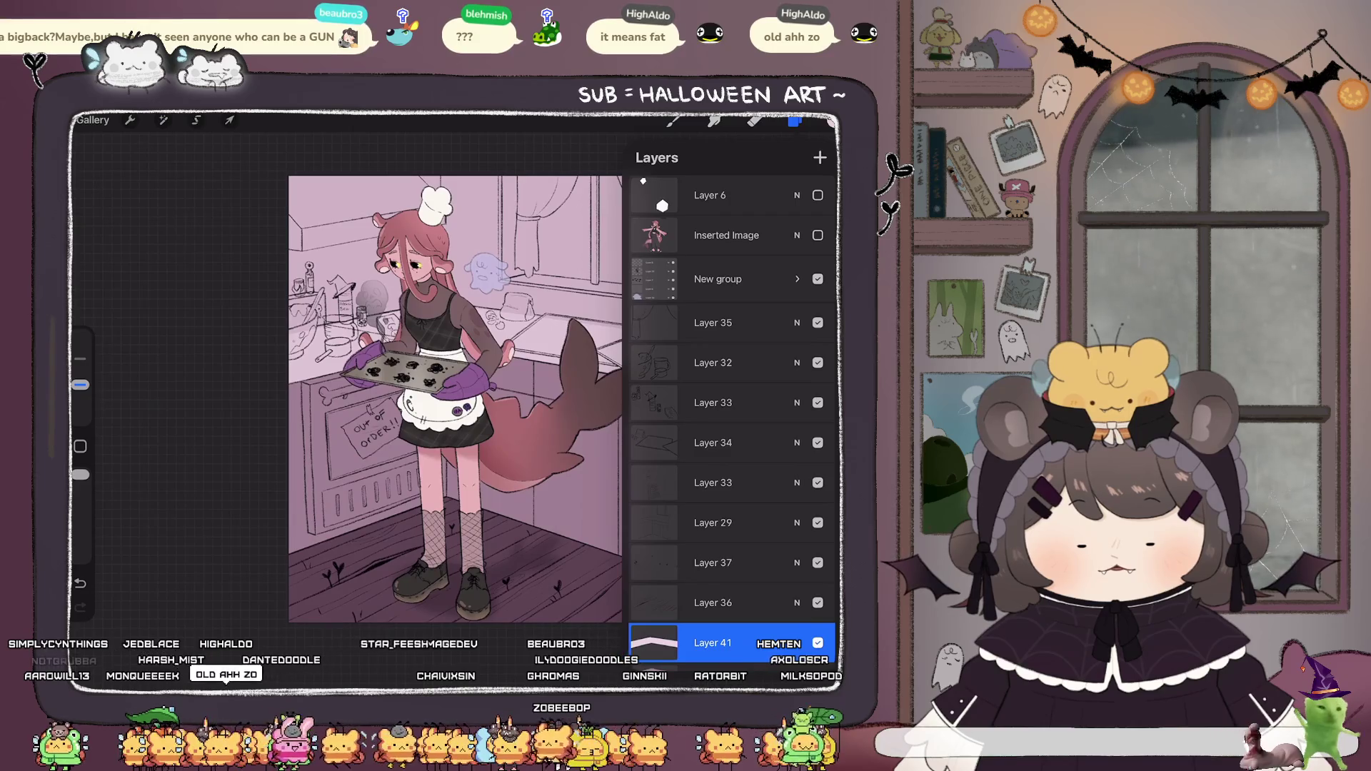
left_click(818, 279)
left_click(817, 278)
left_click(818, 278)
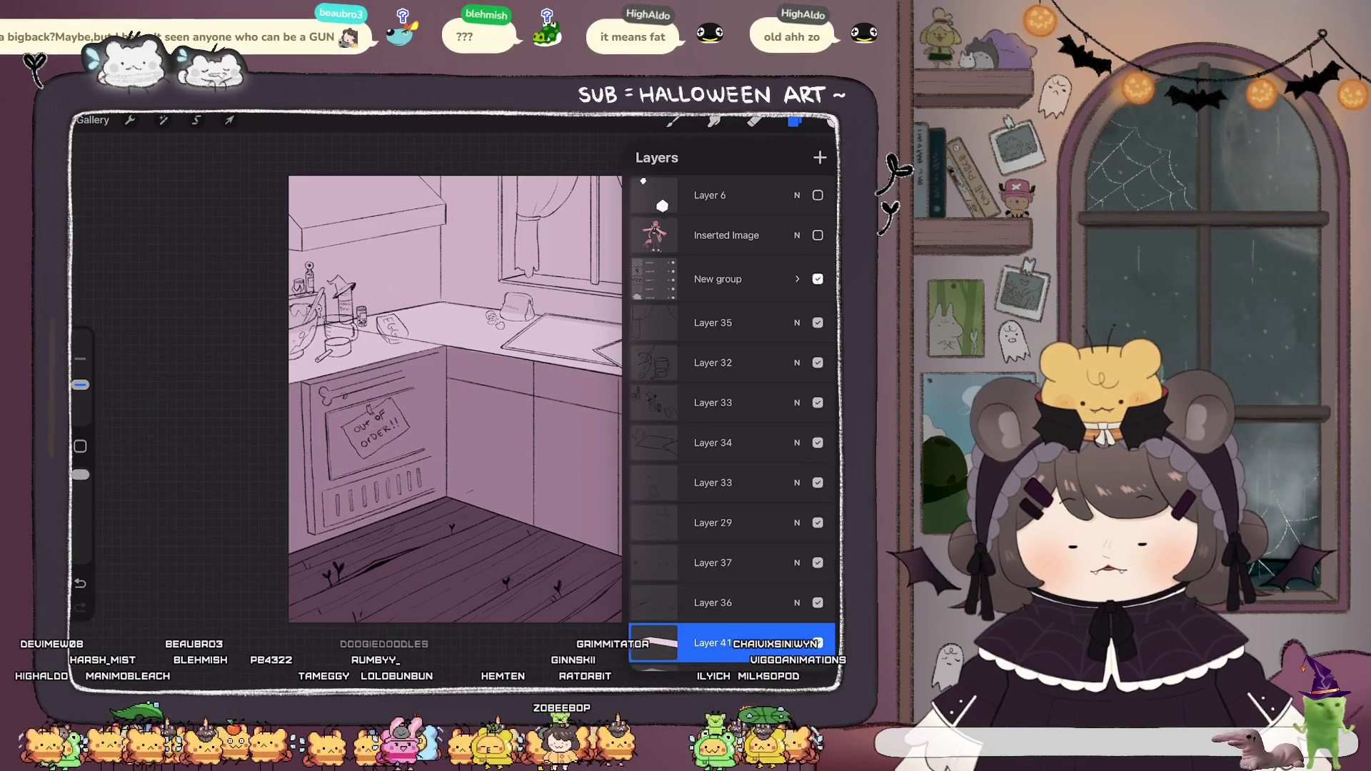
Turn New group's visibility back on so the baker girl appears over the kitchen.
left_click(817, 642)
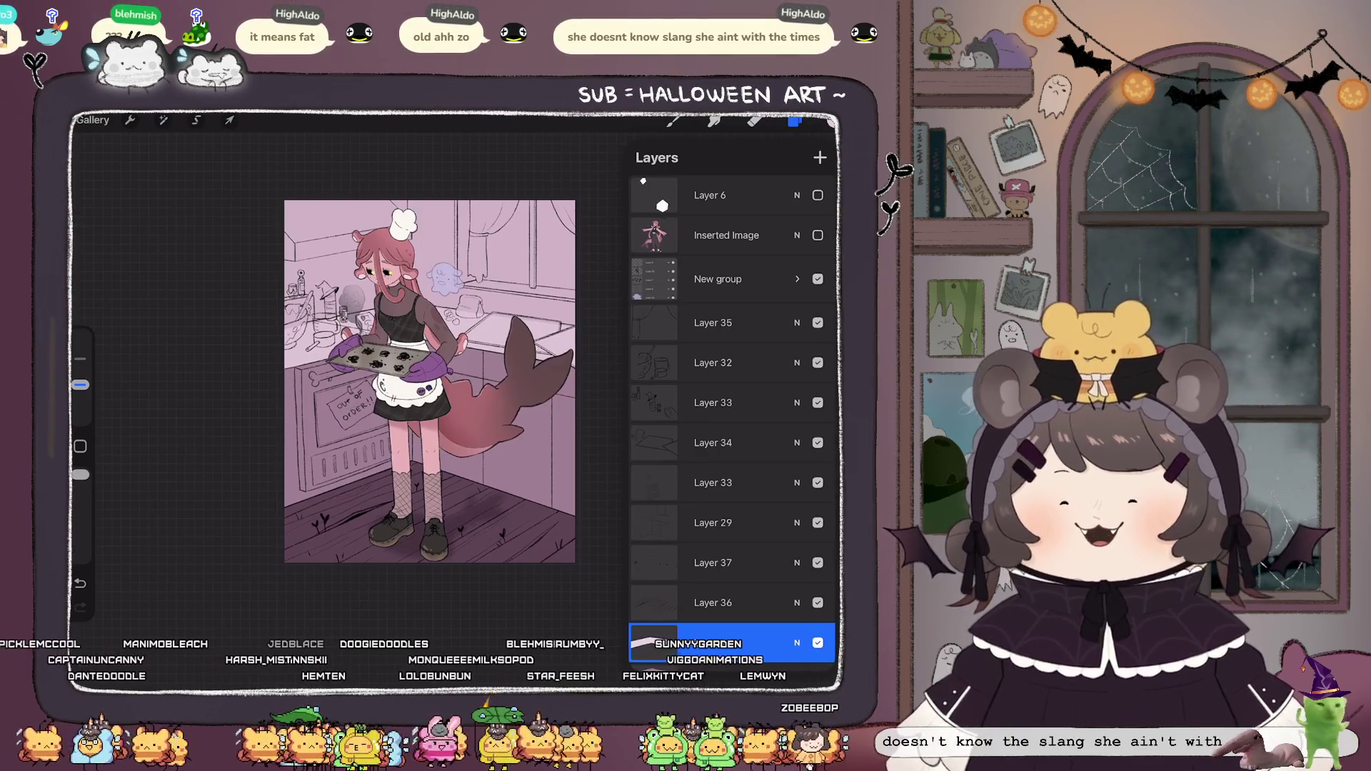
scroll(408, 400, "up", 2)
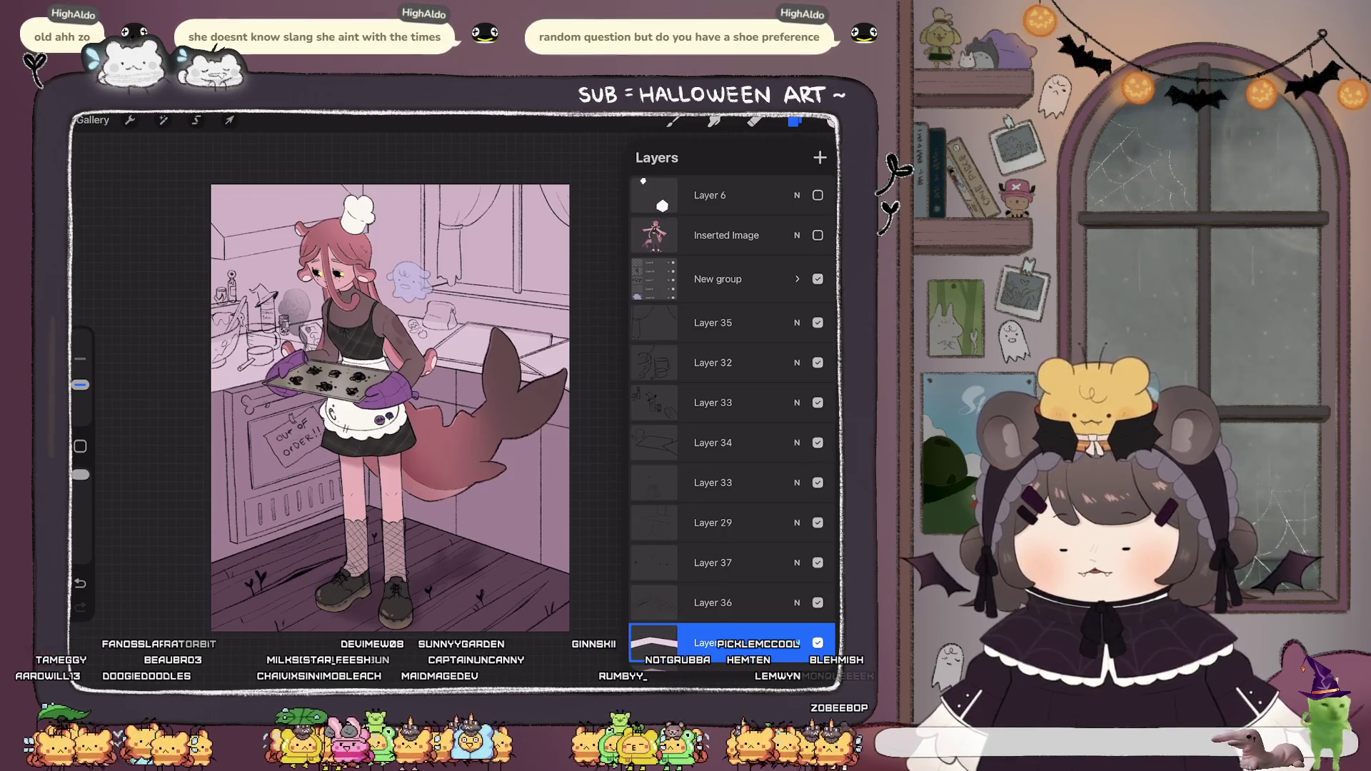
Close the Layers panel and zoom in and out over the full illustration.
left_click(794, 120)
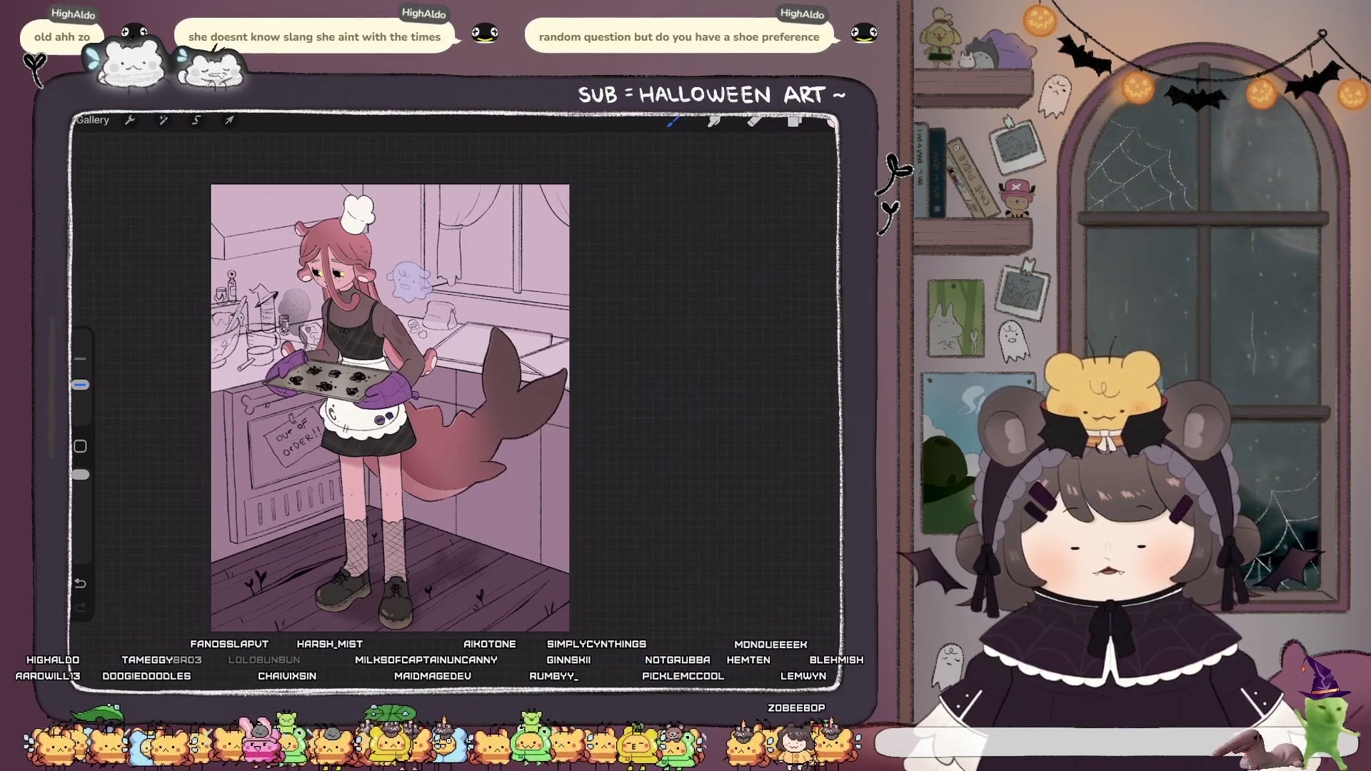
scroll(435, 385, "up", 5)
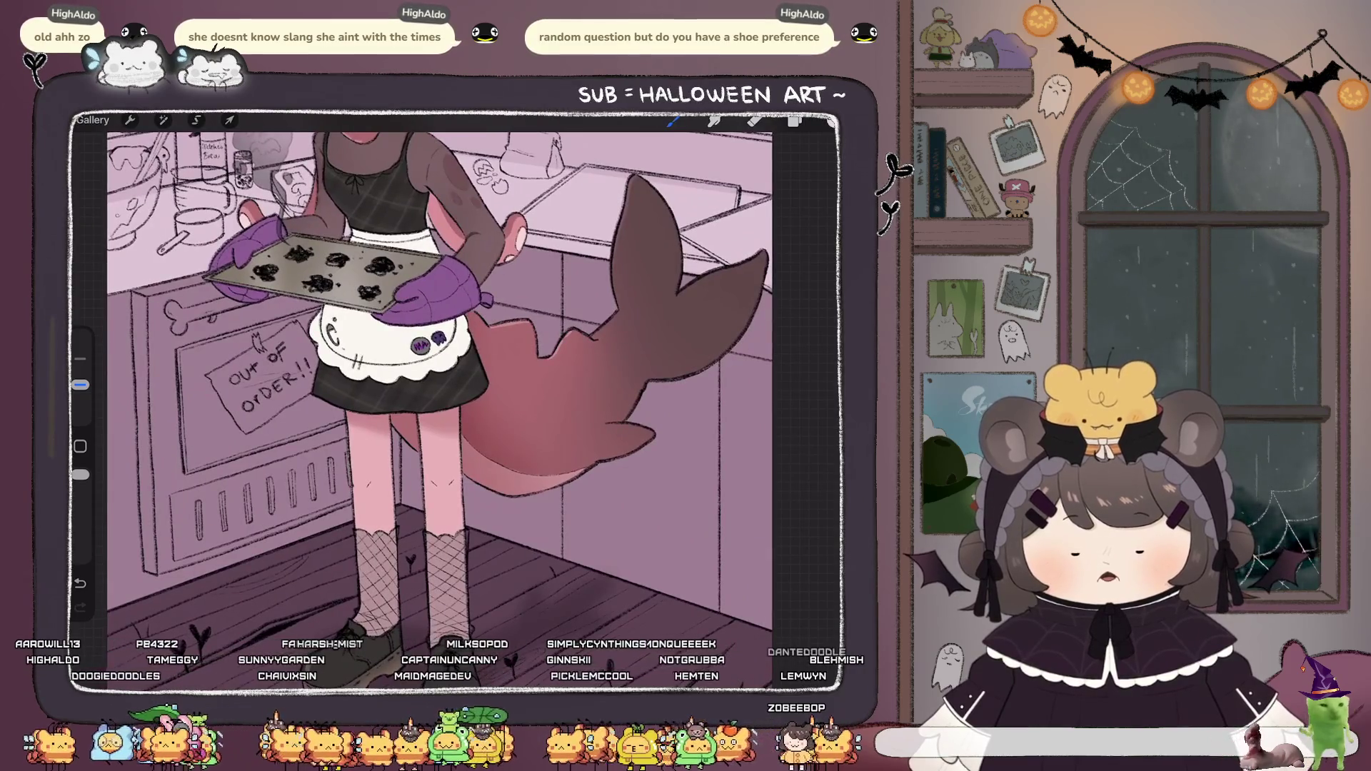
scroll(436, 385, "down", 5)
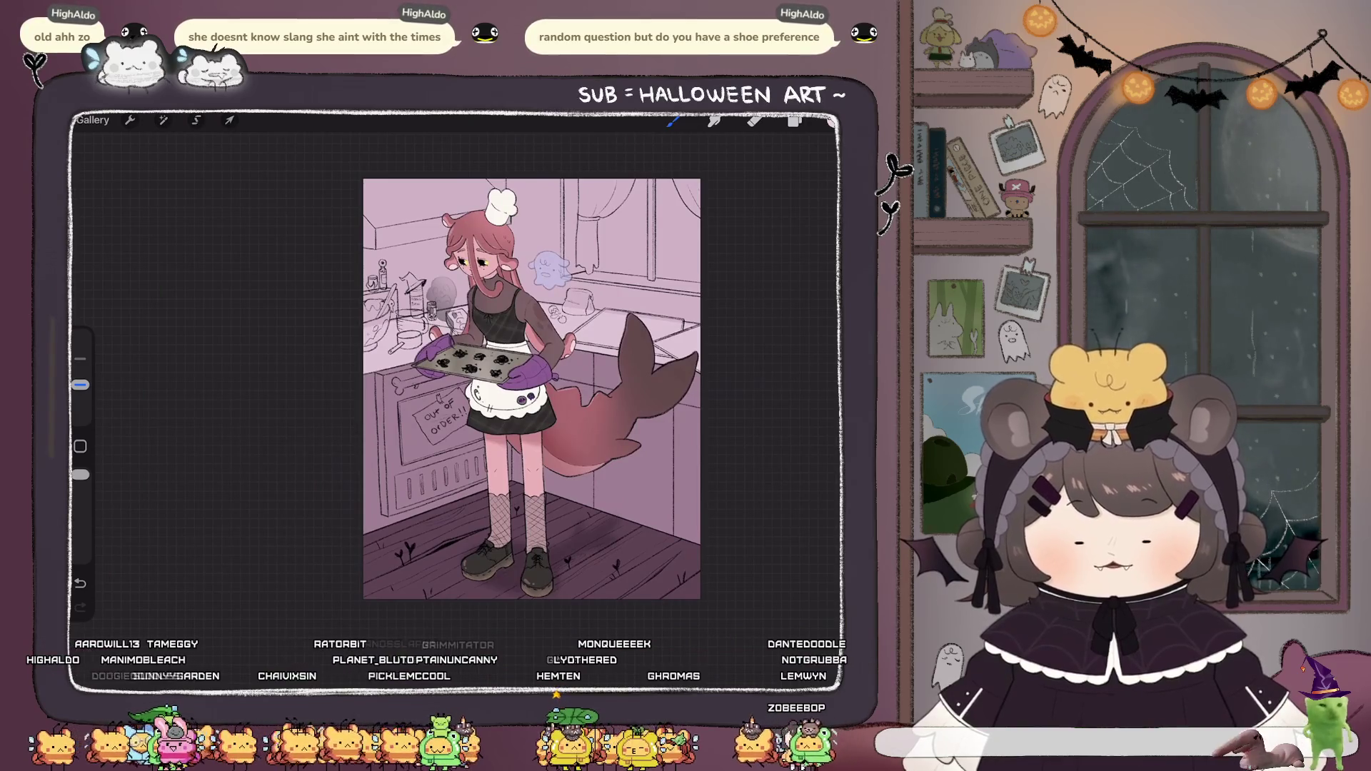
scroll(504, 400, "up", 2)
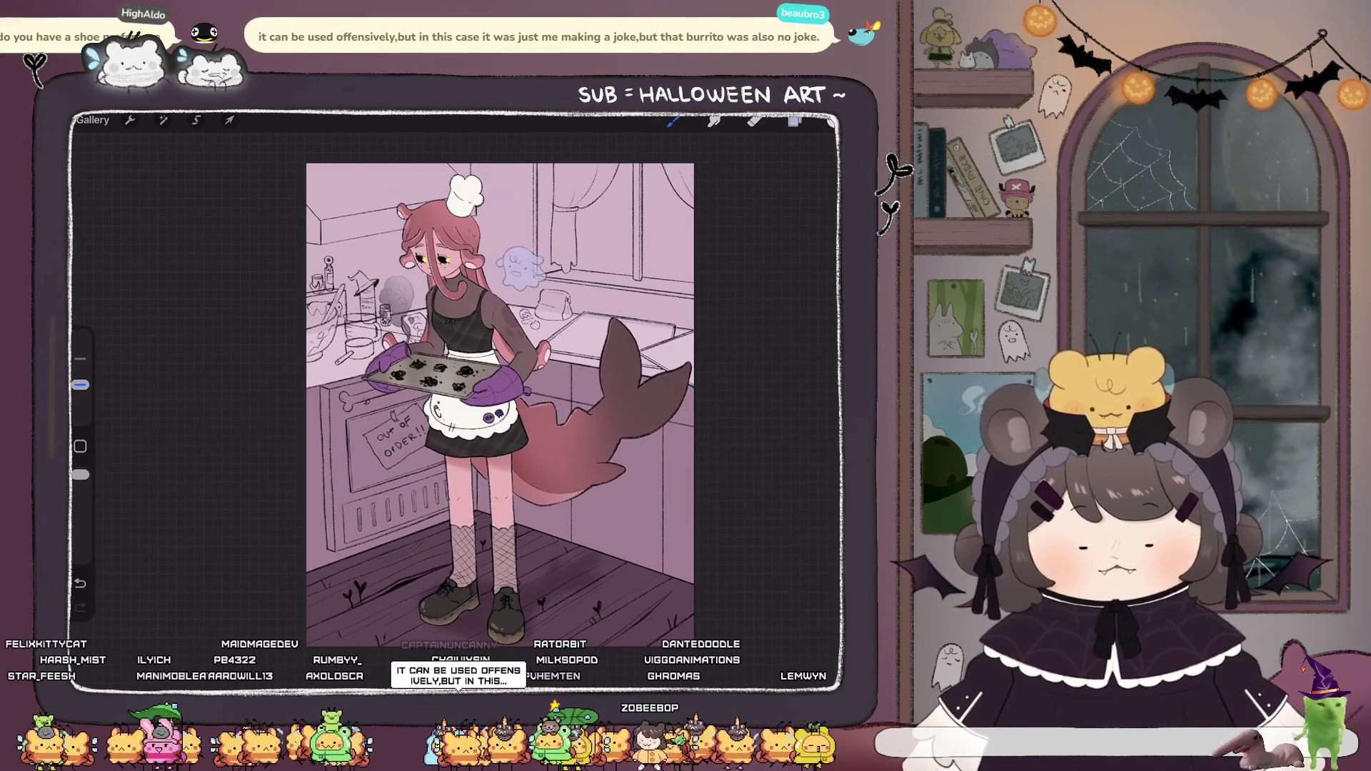
Select the ghost's Layer 26 in New group and fill the ghost with a pale, near-white tint.
left_click(795, 120)
left_click(797, 286)
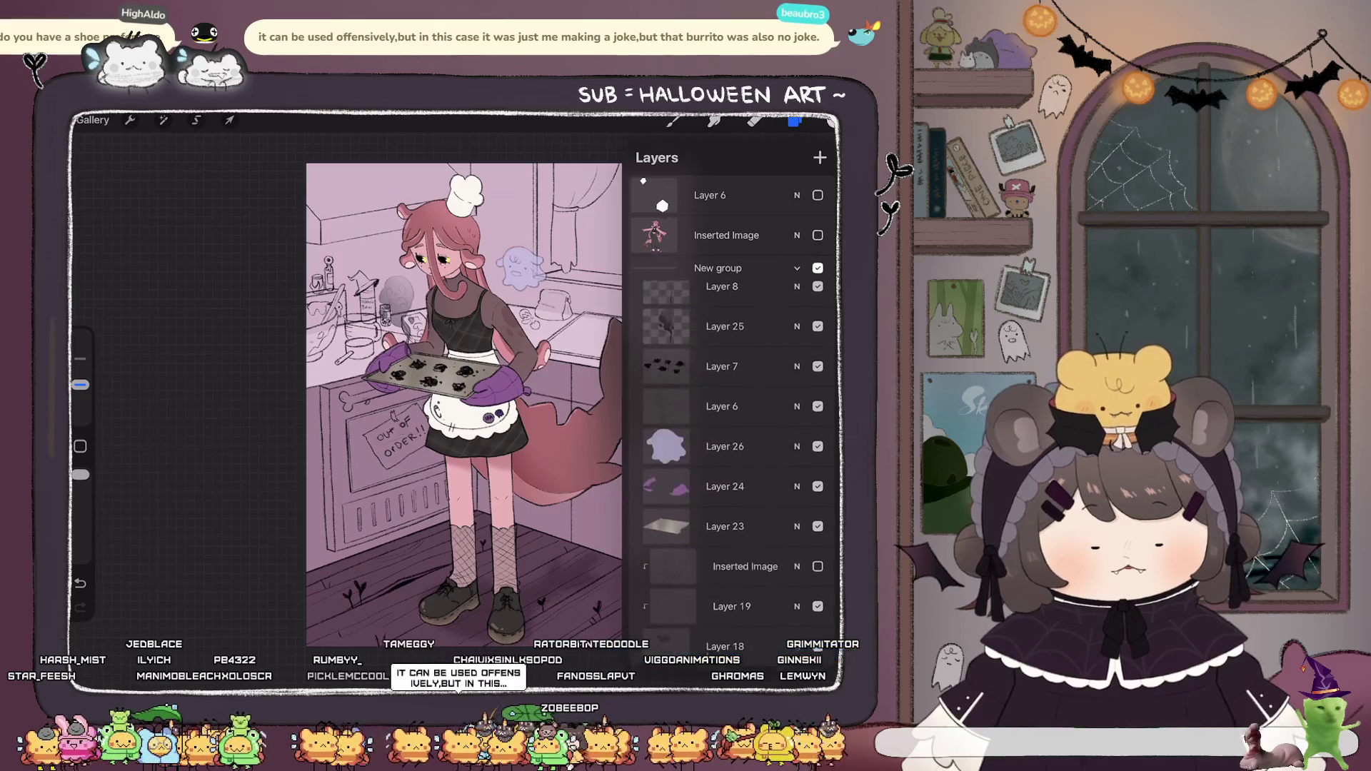
left_click(725, 461)
left_click(795, 120)
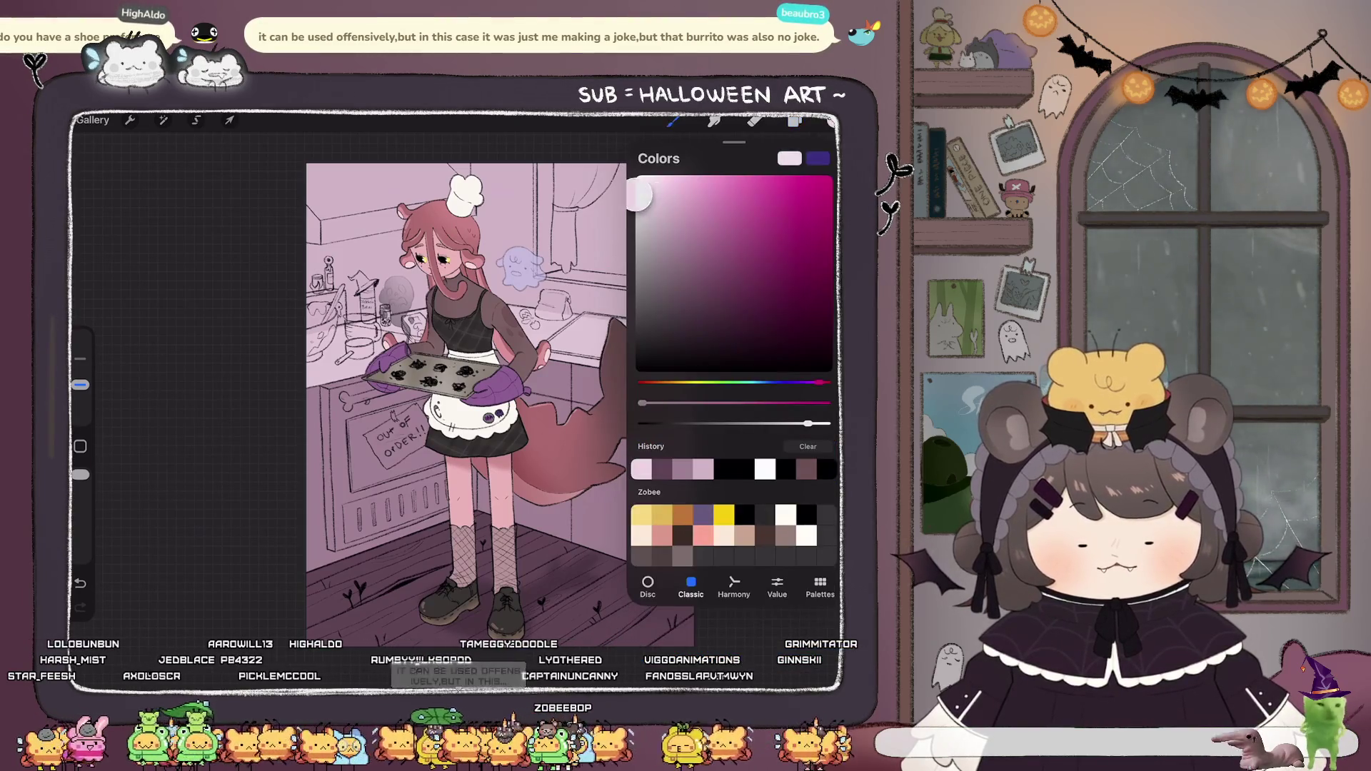
left_click_drag(795, 121, 643, 371)
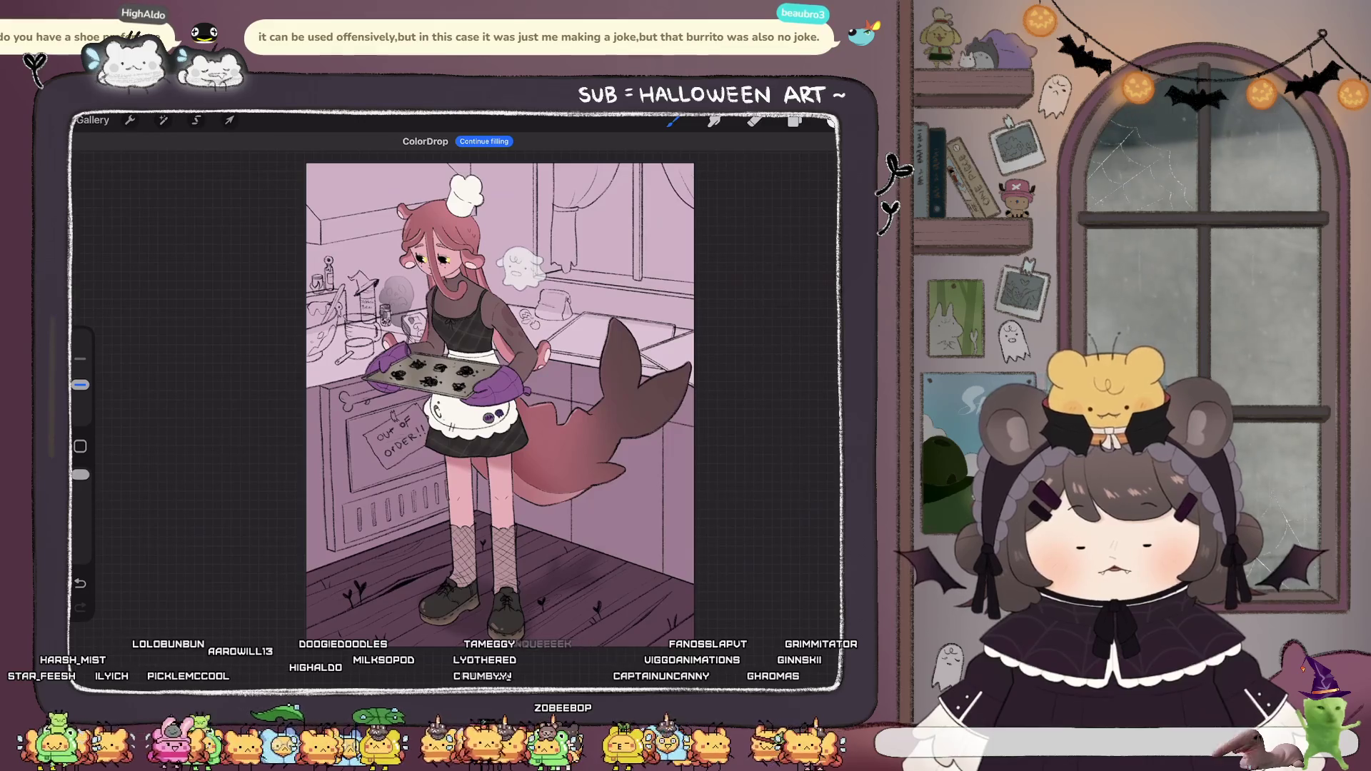
scroll(506, 370, "down", 2)
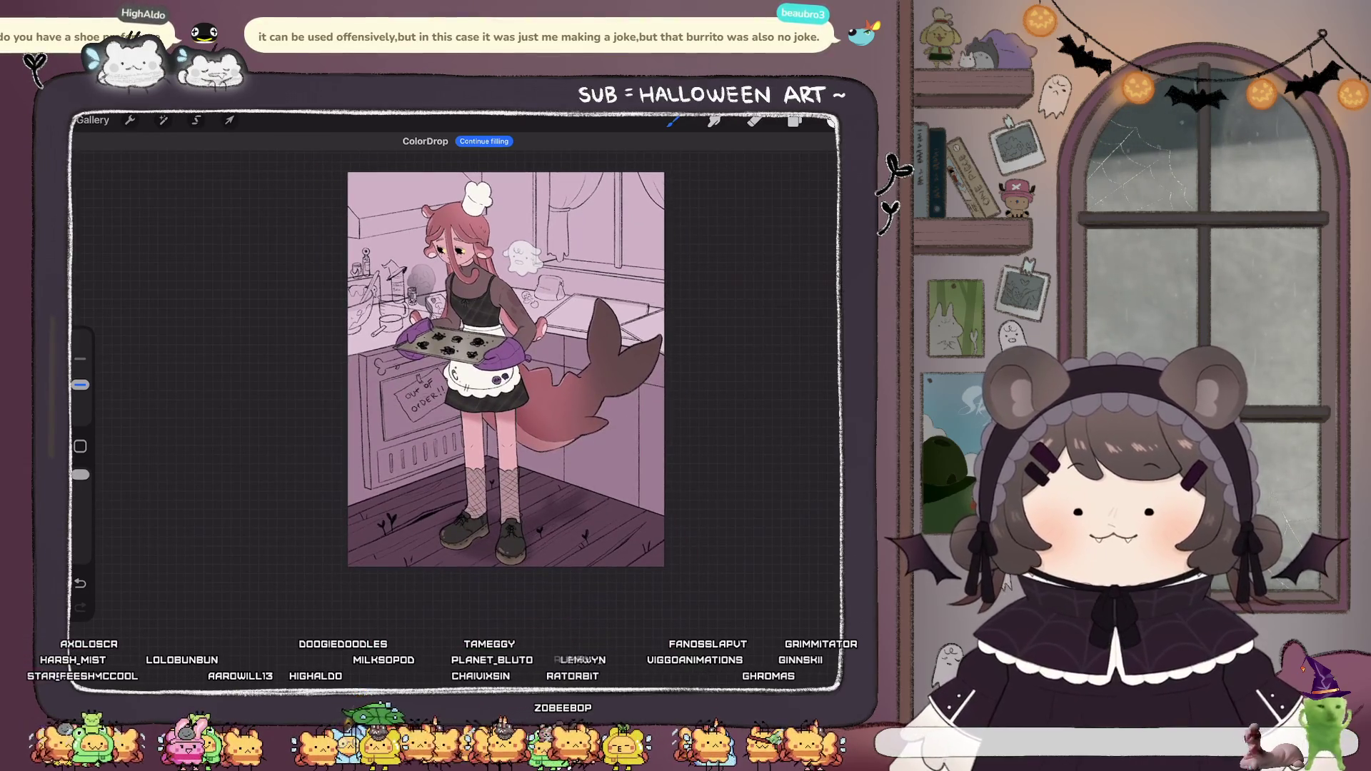
scroll(489, 407, "up", 2)
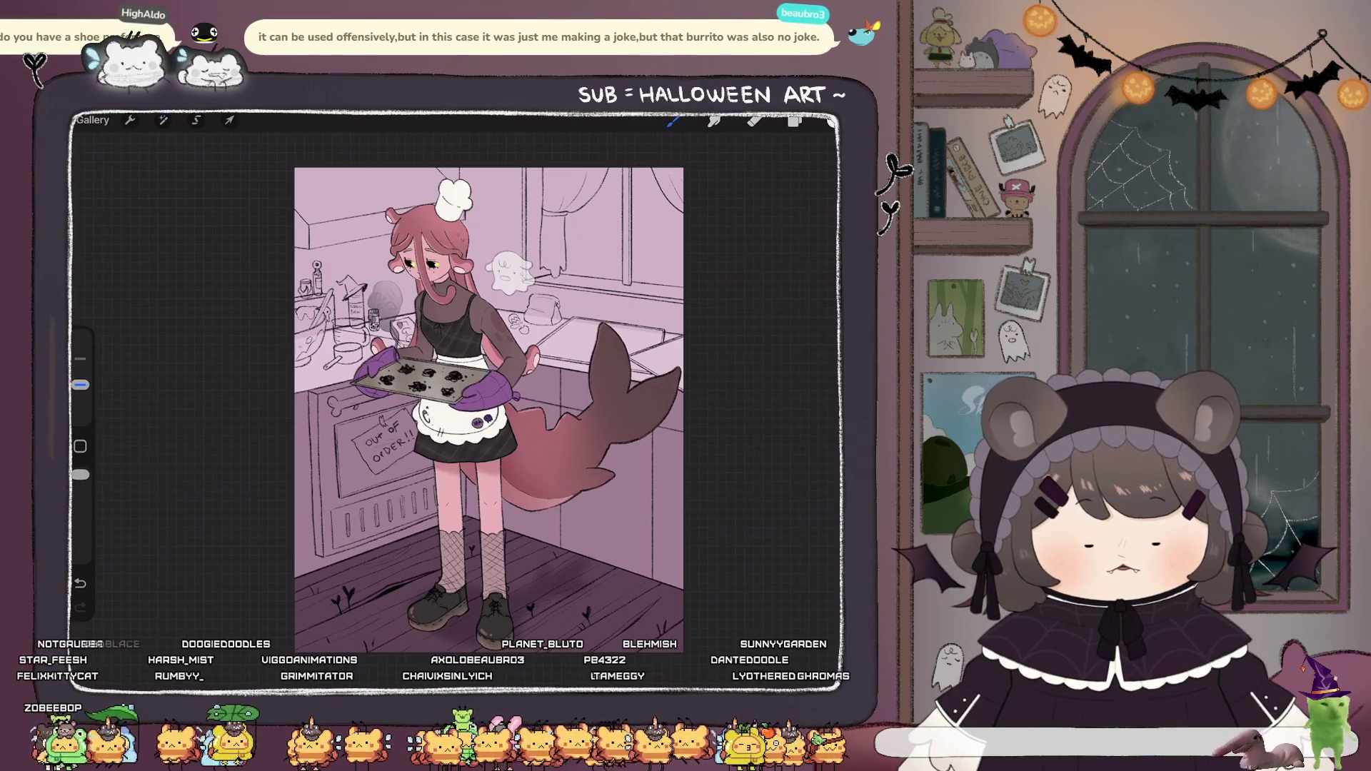
Review and close the layers list, then go back to the Sketches stack in the gallery.
left_click(794, 120)
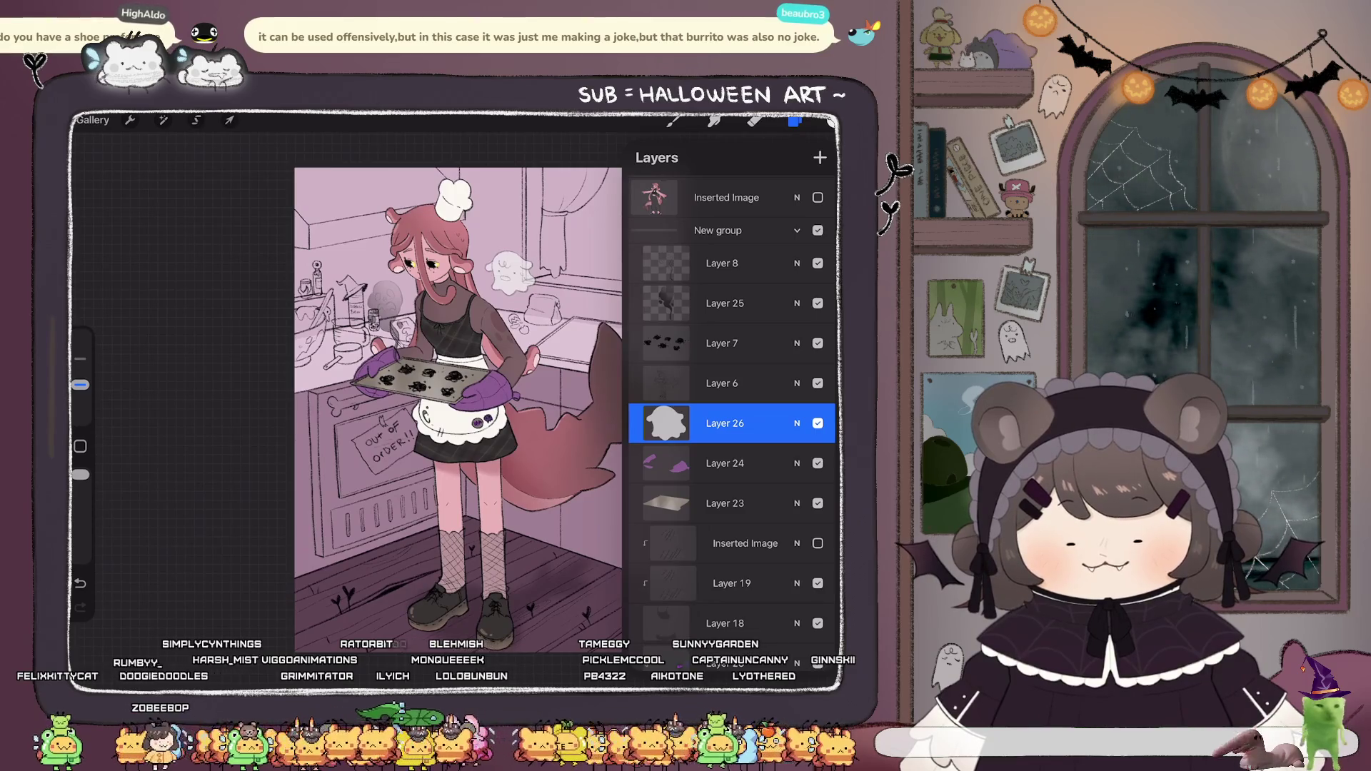
scroll(441, 407, "up", 2)
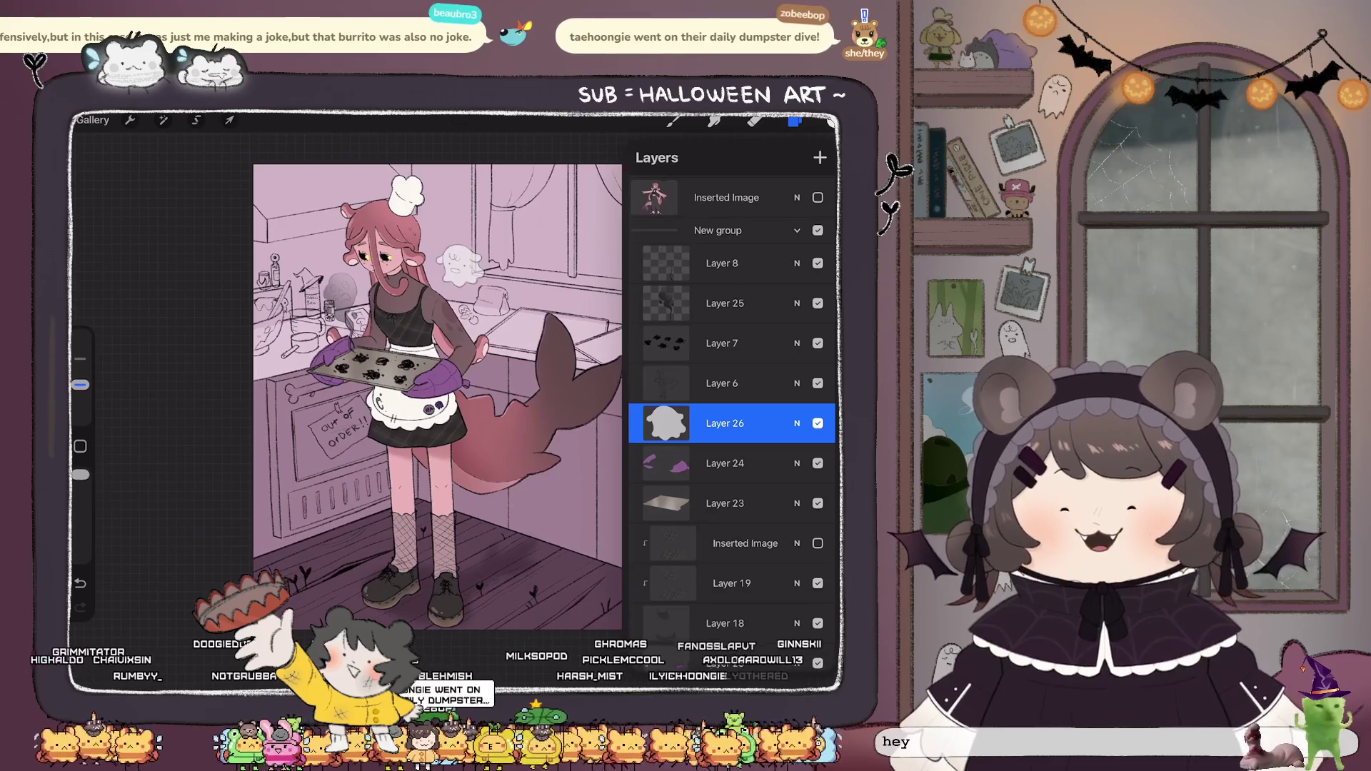
left_click(795, 120)
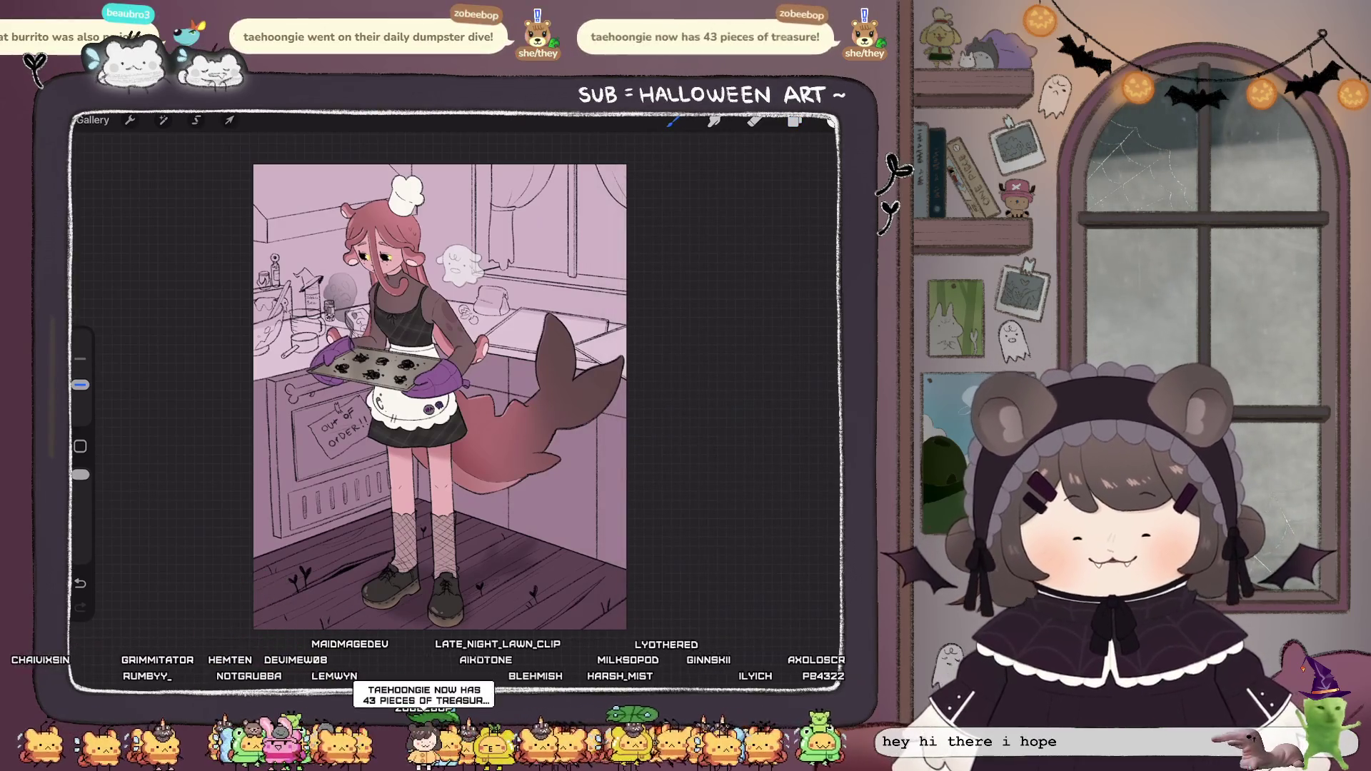
scroll(440, 397, "up", 3)
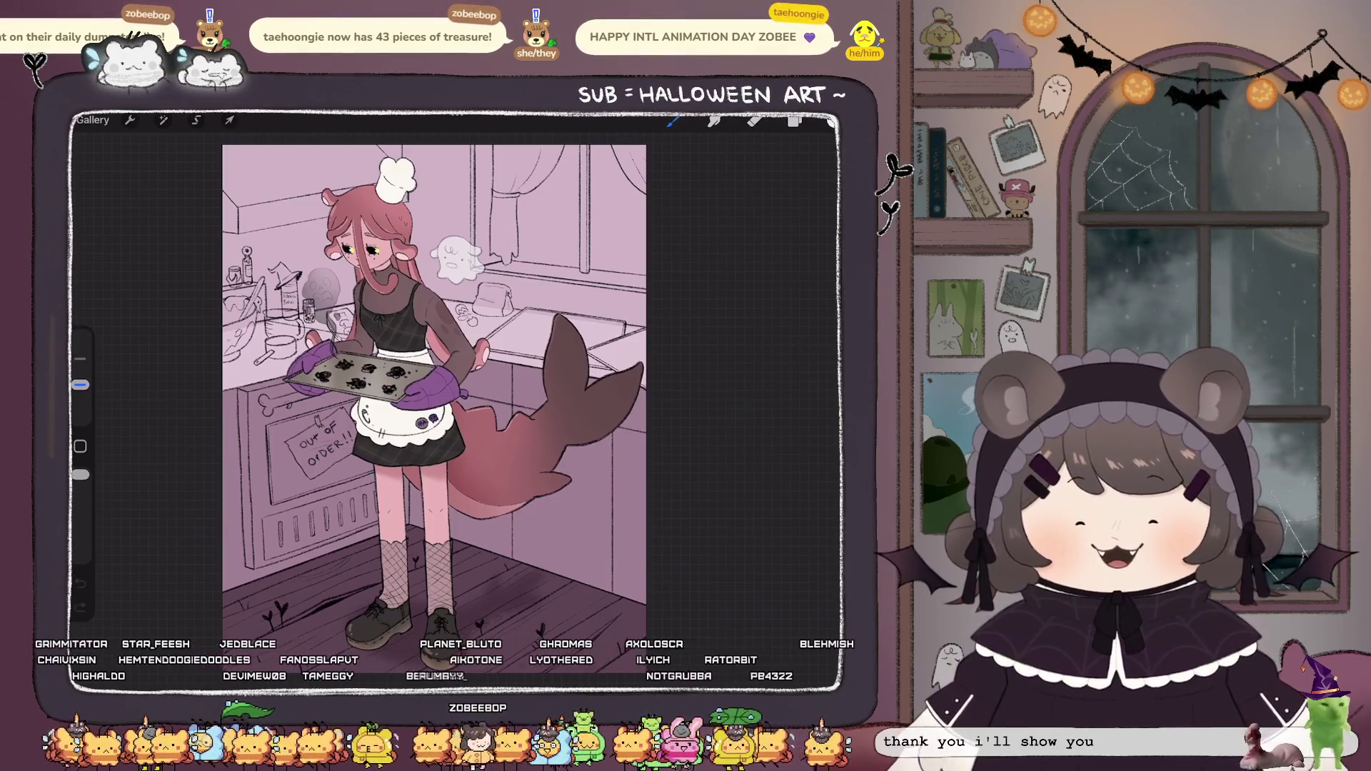
left_click(92, 120)
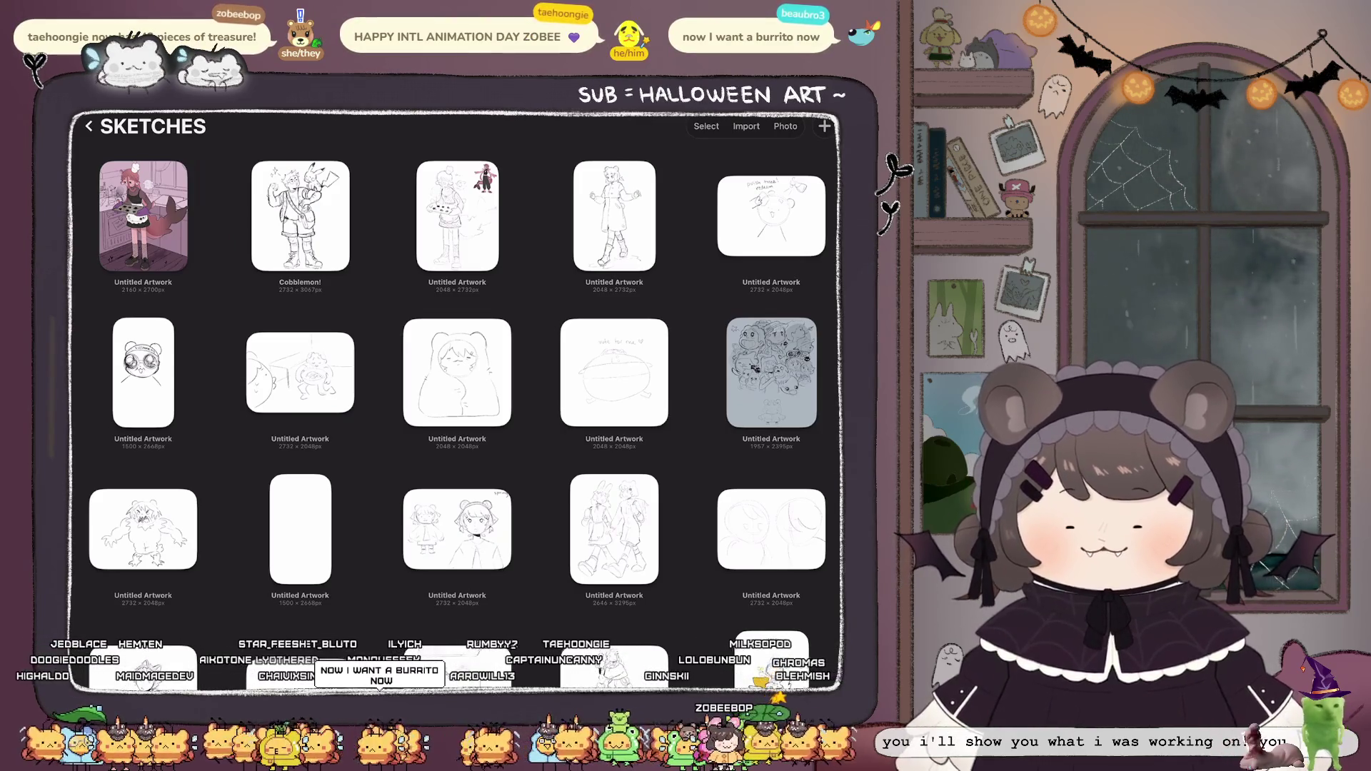
Return to the main gallery and open the dog-and-ghost animation from the Tiktoks stack.
left_click(89, 127)
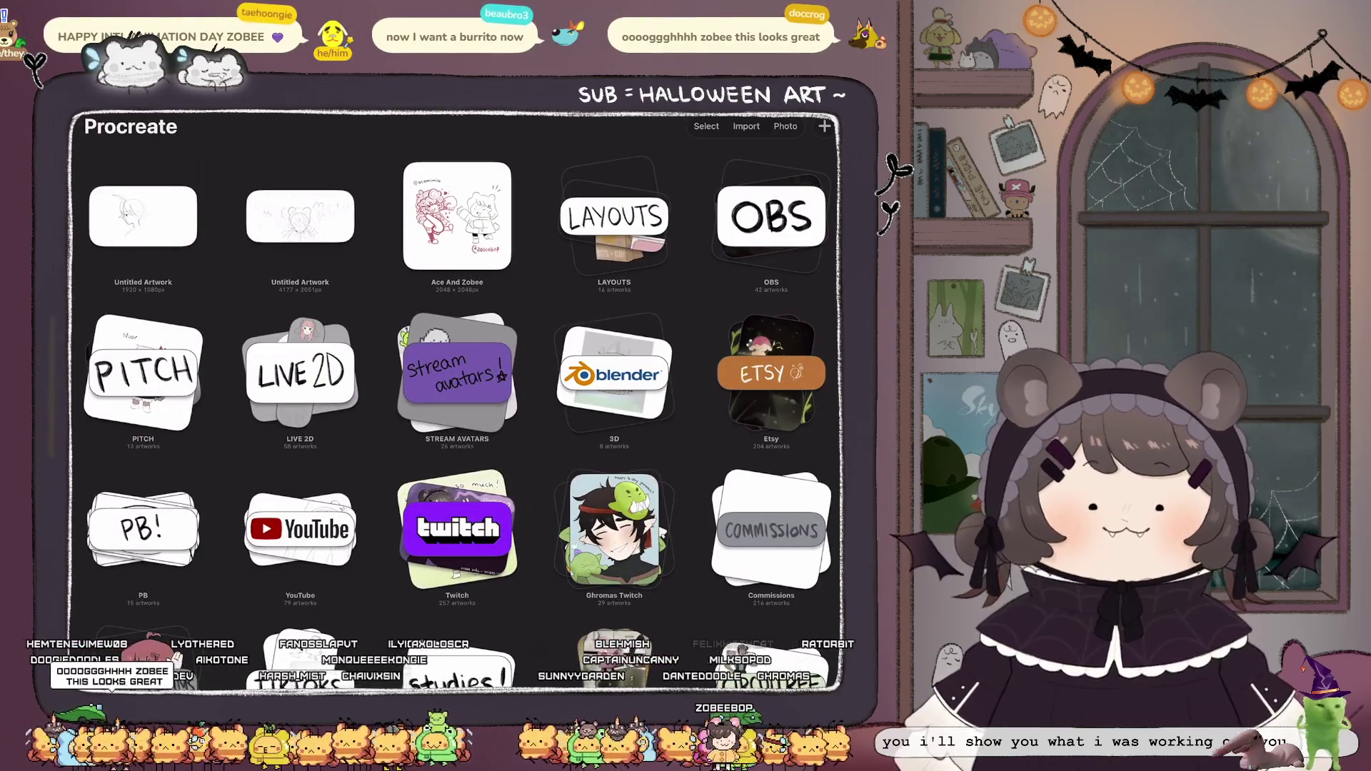
scroll(457, 400, "up", 1)
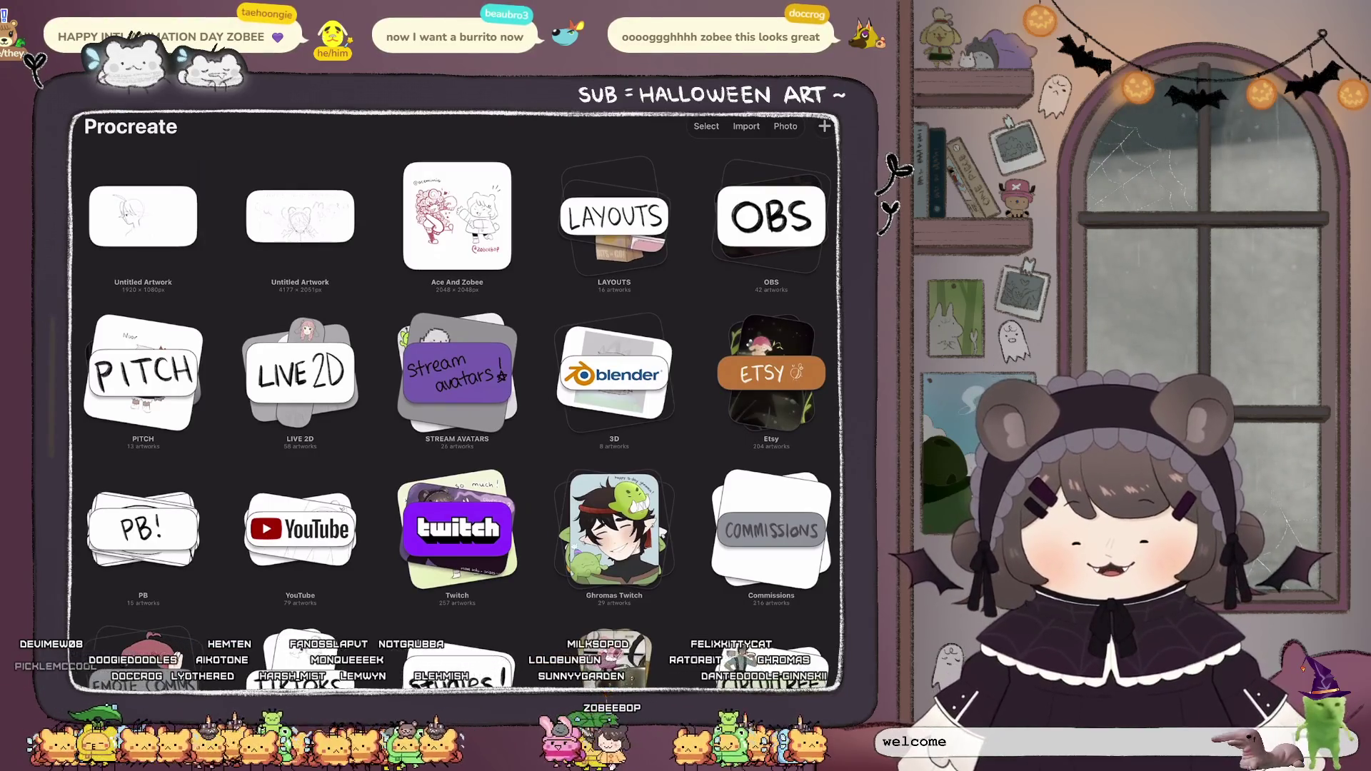
scroll(458, 400, "down", 10)
scroll(457, 400, "up", 15)
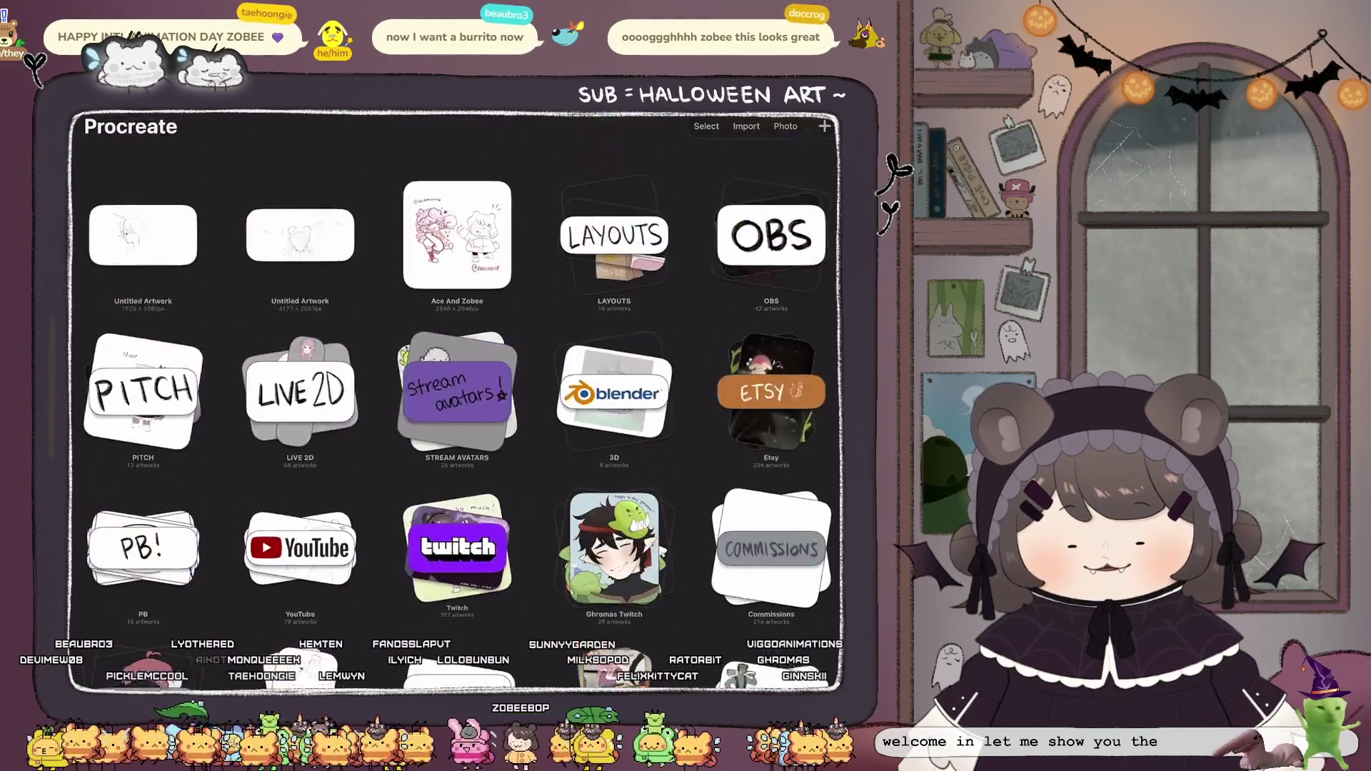
scroll(457, 400, "down", 3)
left_click(300, 493)
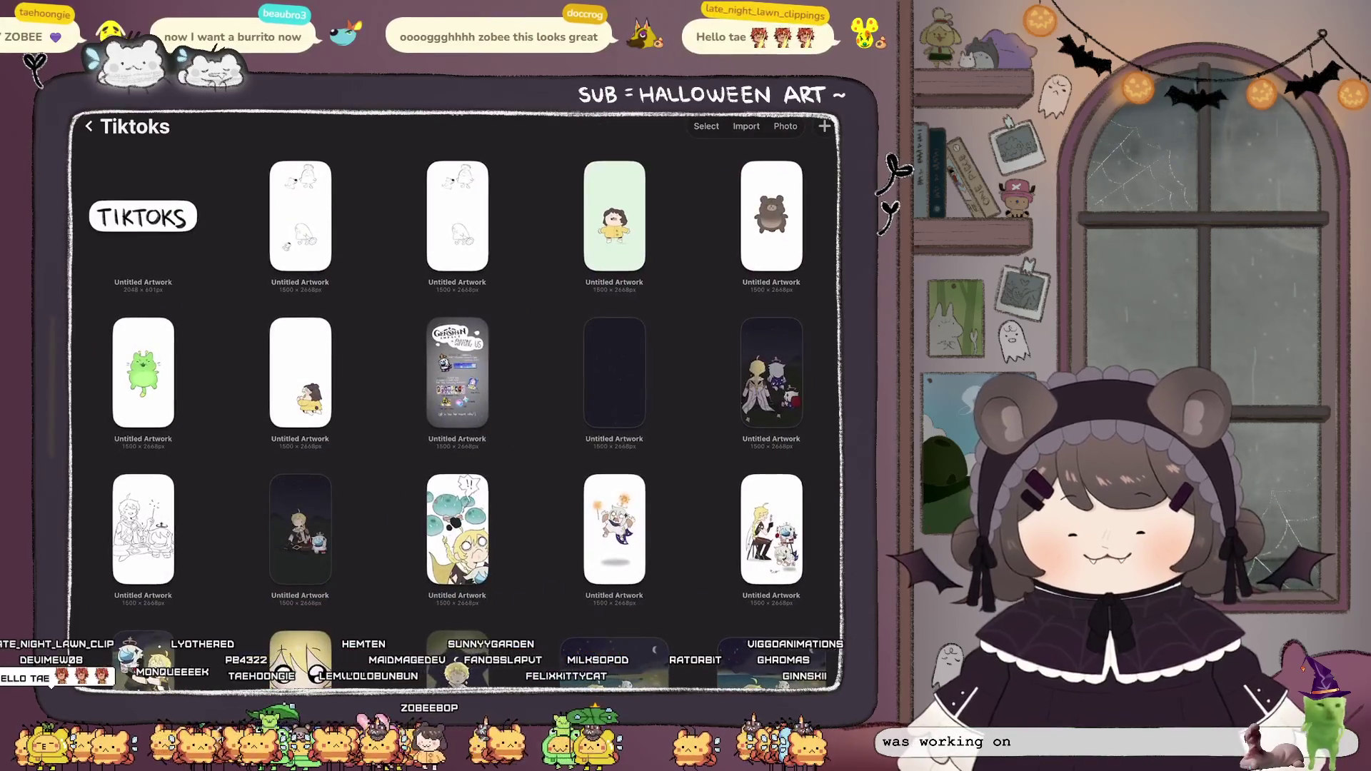
left_click(453, 535)
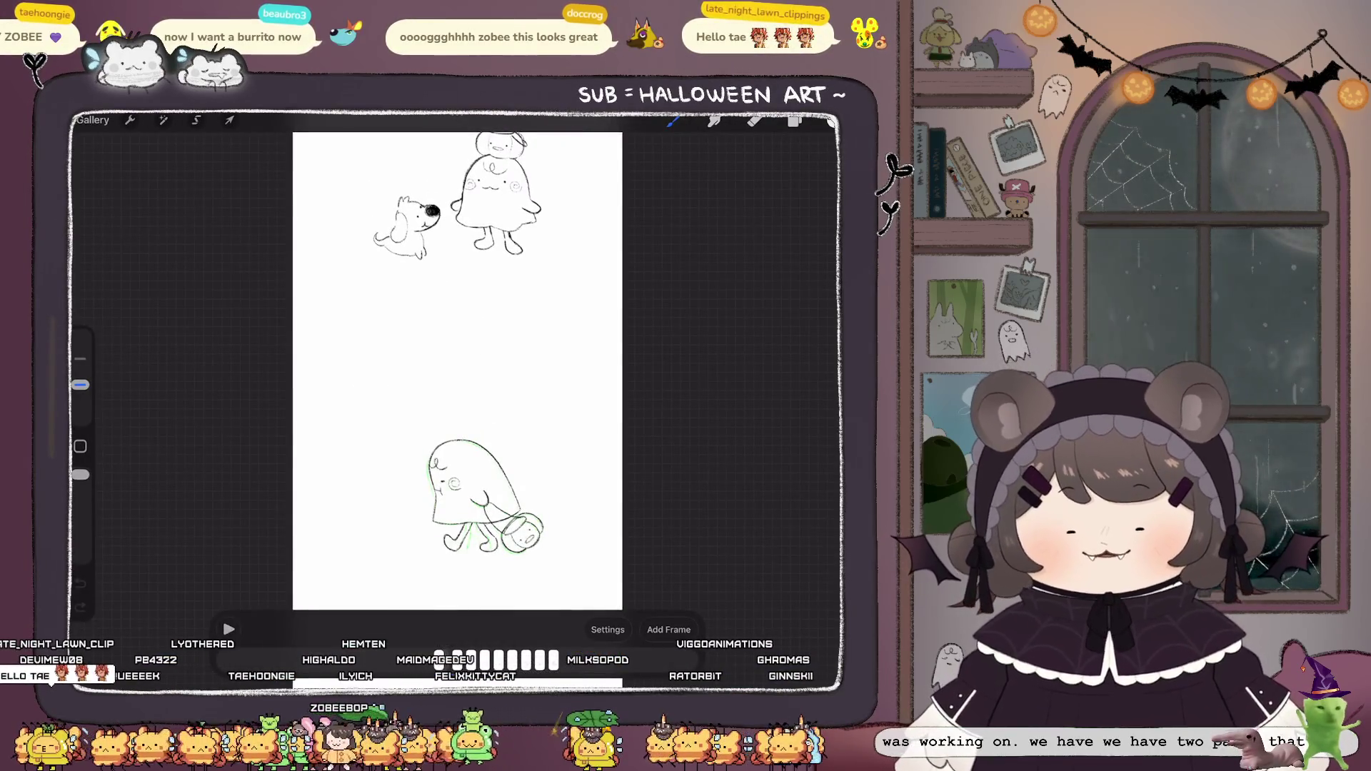
Zoom onto the ghost sketch and play the ghost-kid-with-pumpkin animation.
scroll(472, 207, "up", 5)
scroll(471, 207, "up", 3)
scroll(464, 357, "up", 2)
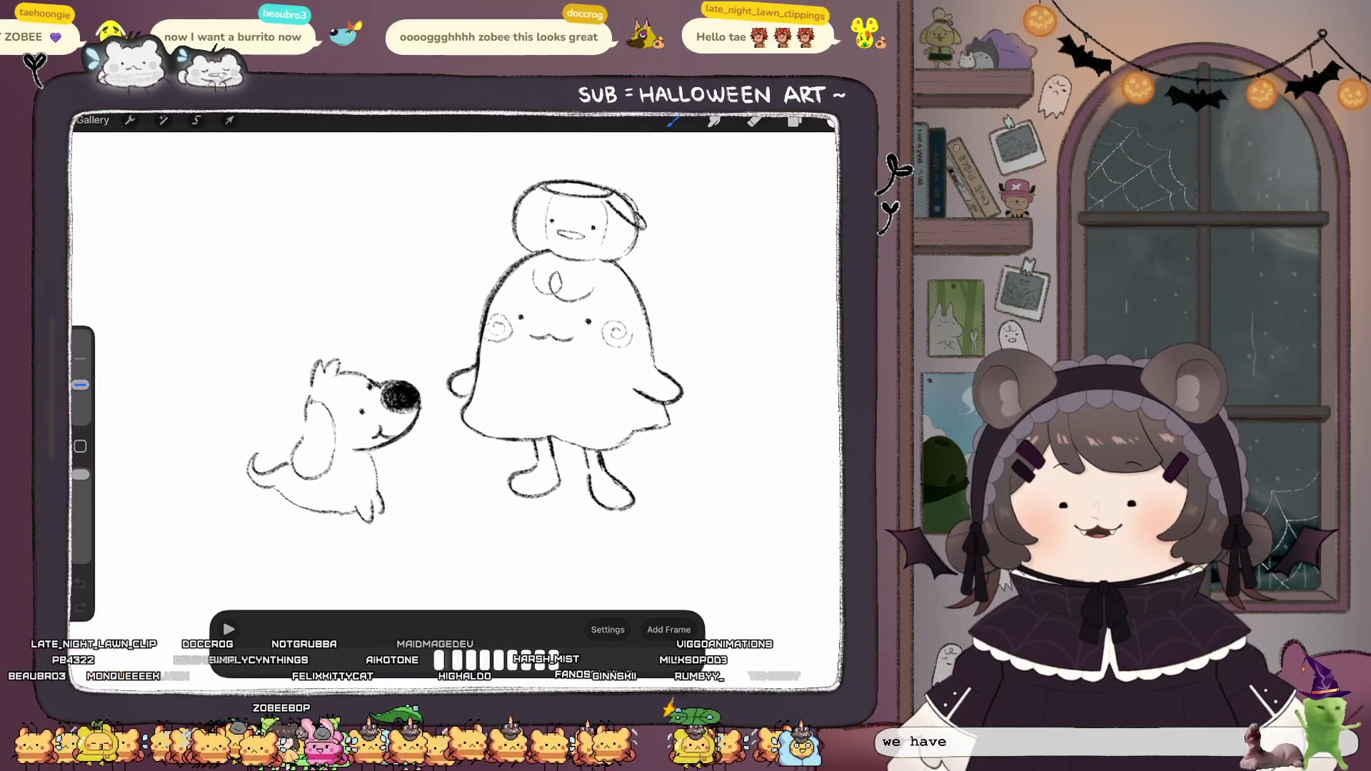
scroll(457, 386, "down", 5)
scroll(486, 365, "up", 5)
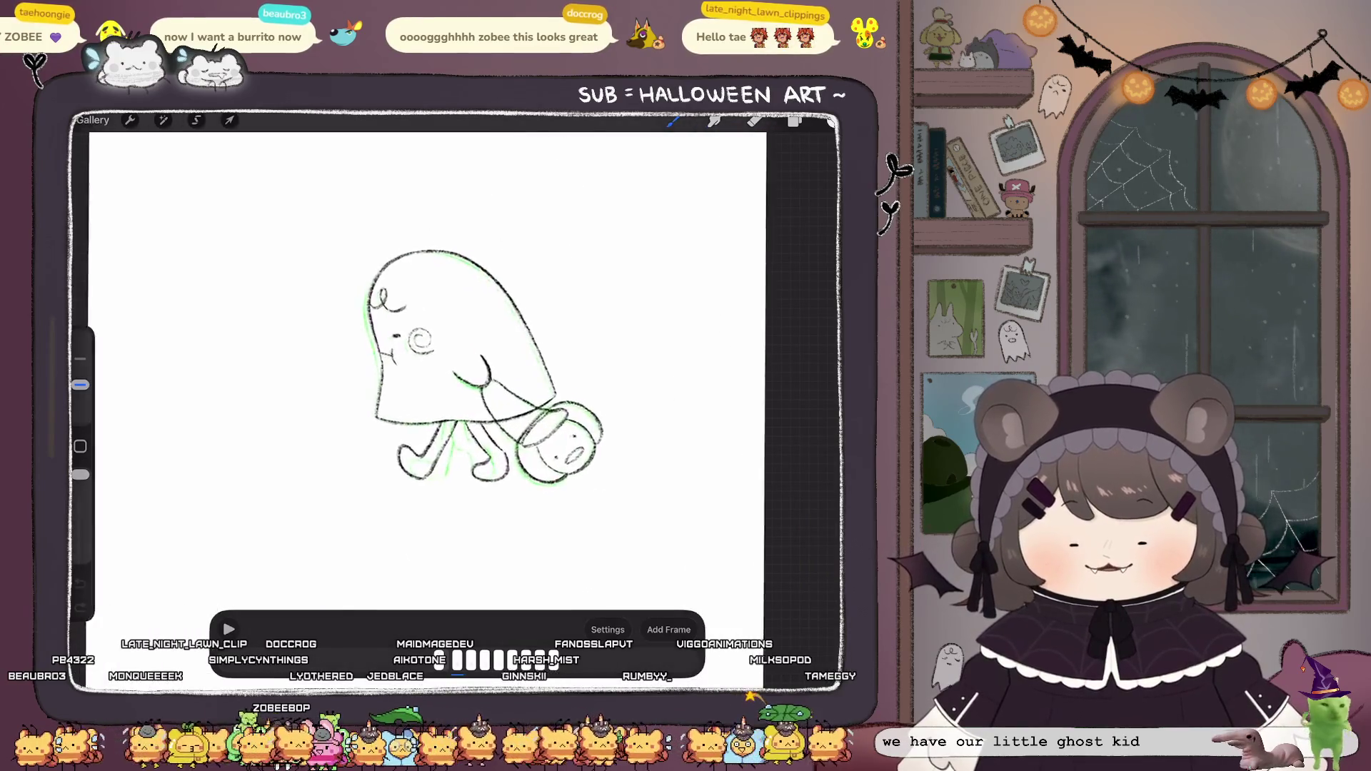
left_click(229, 630)
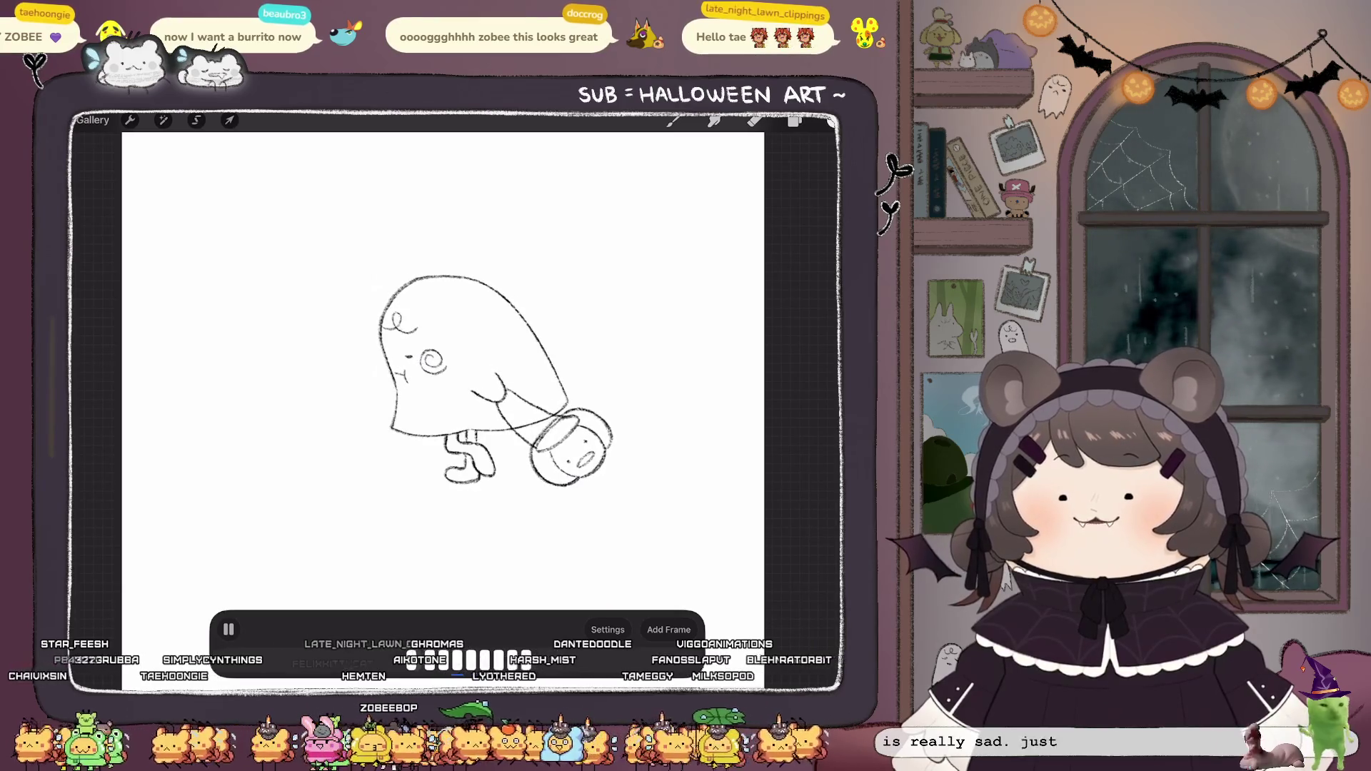
Pause the playback and go back to the Tiktoks gallery.
scroll(457, 372, "down", 3)
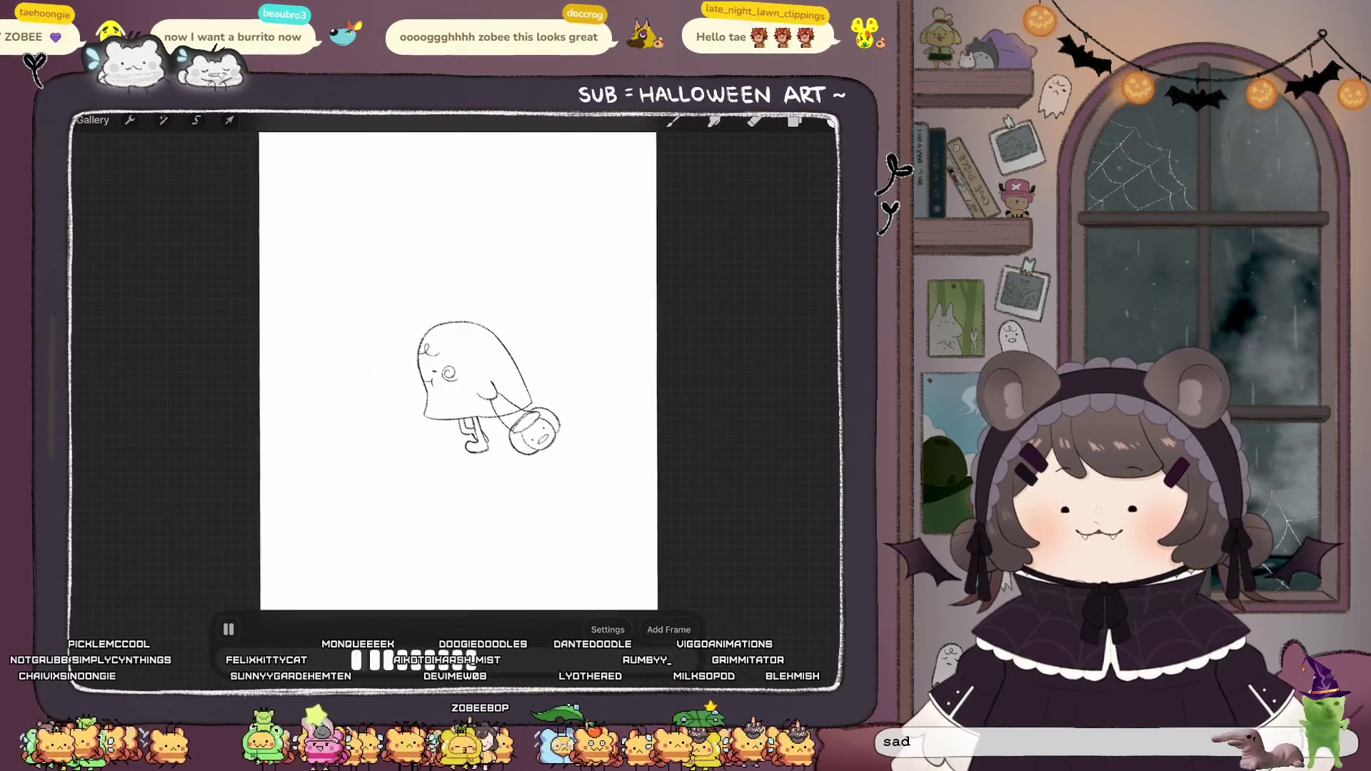
left_click(228, 630)
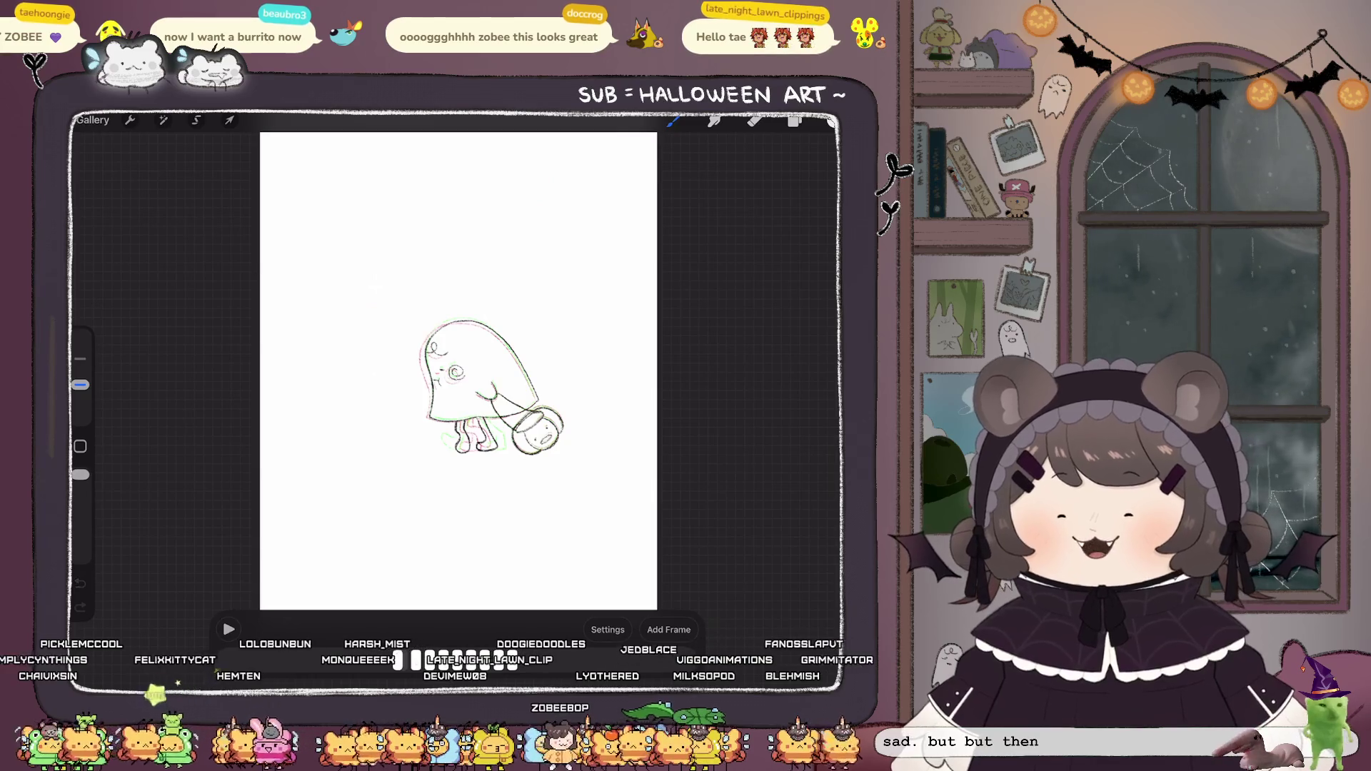
left_click(92, 119)
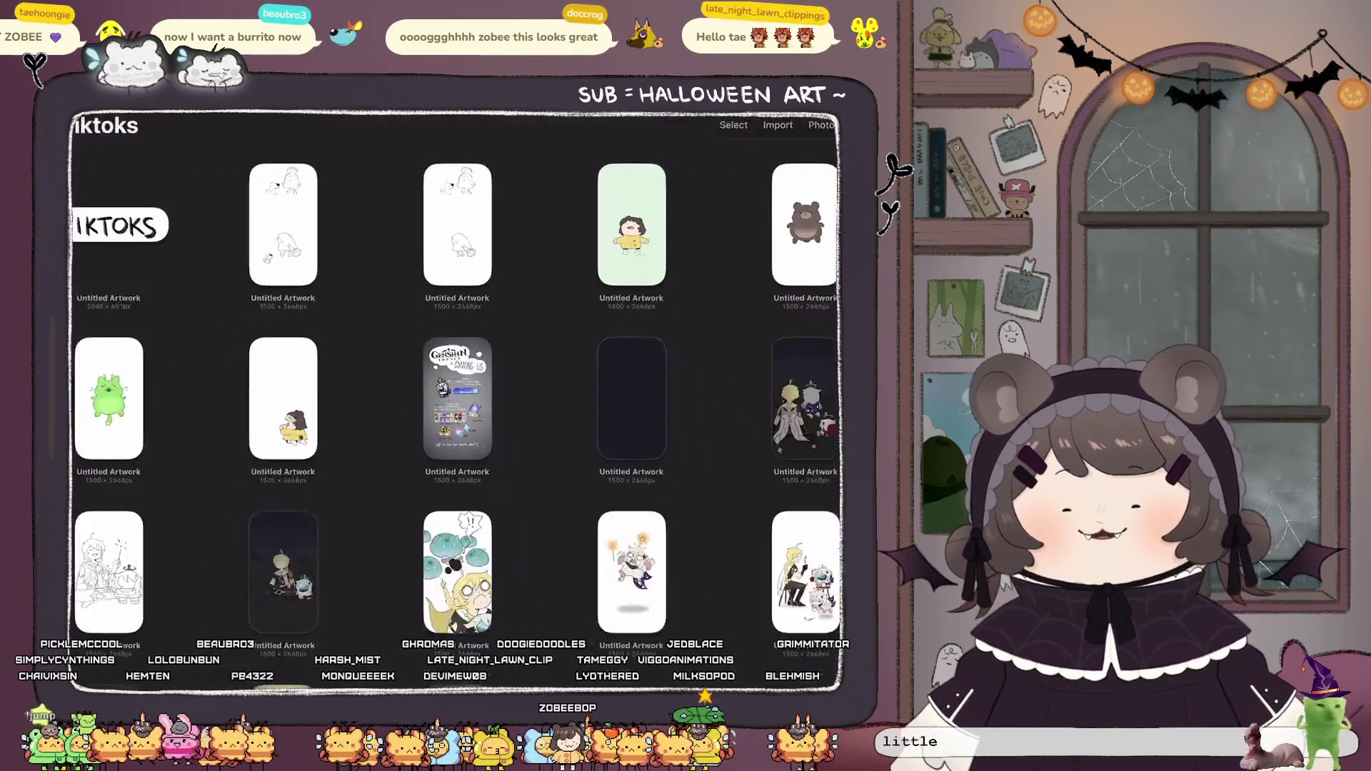
Reopen the ghost animation and play it to show the little dog joining the ghost kid.
left_click(325, 243)
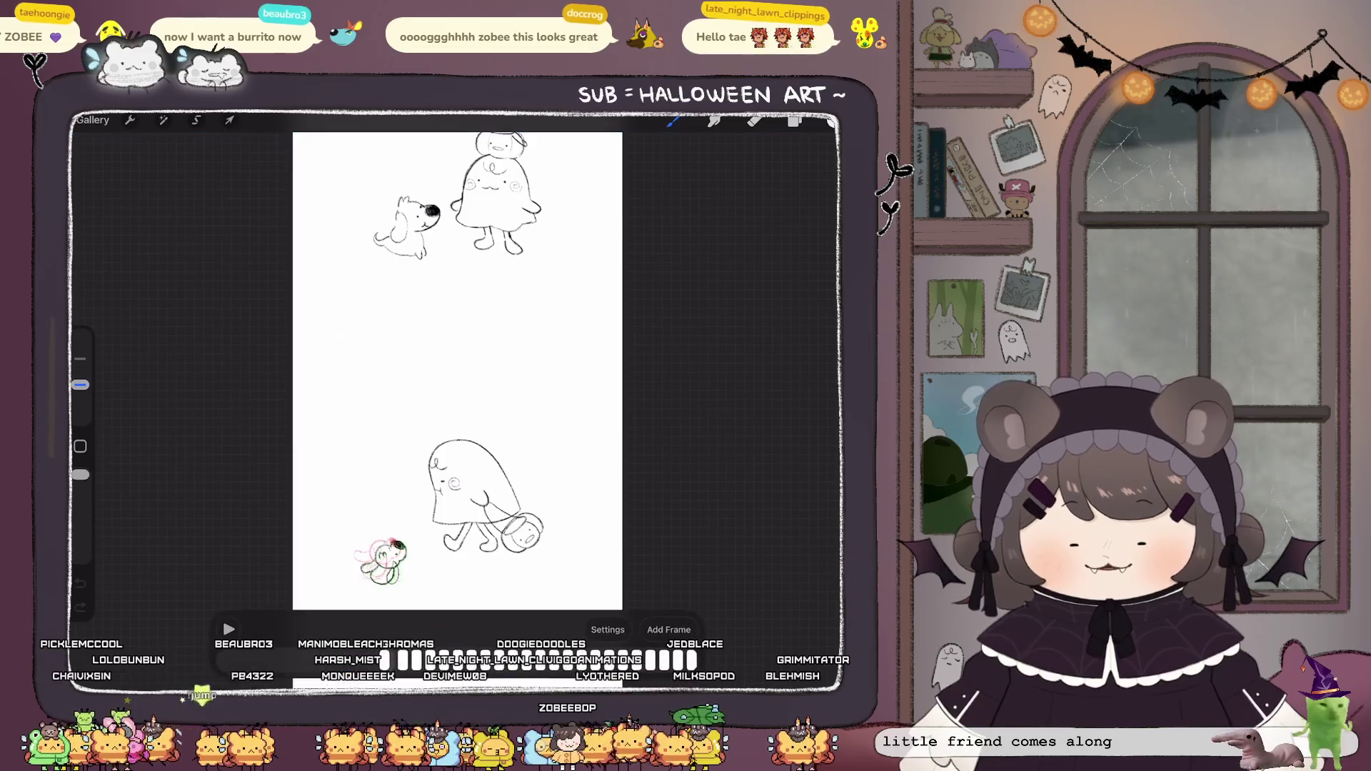
left_click(229, 629)
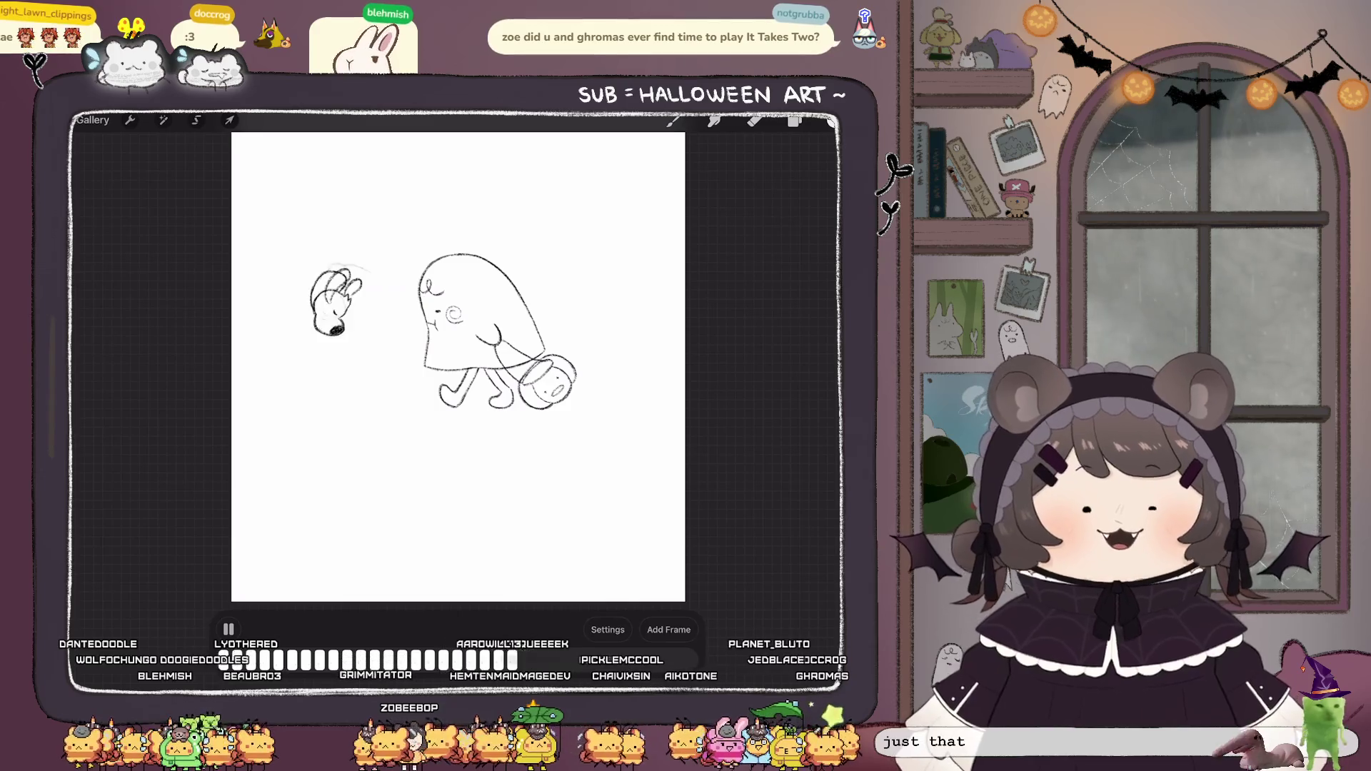
Pause the dog-and-ghost animation and return to the Tiktoks gallery.
left_click(229, 629)
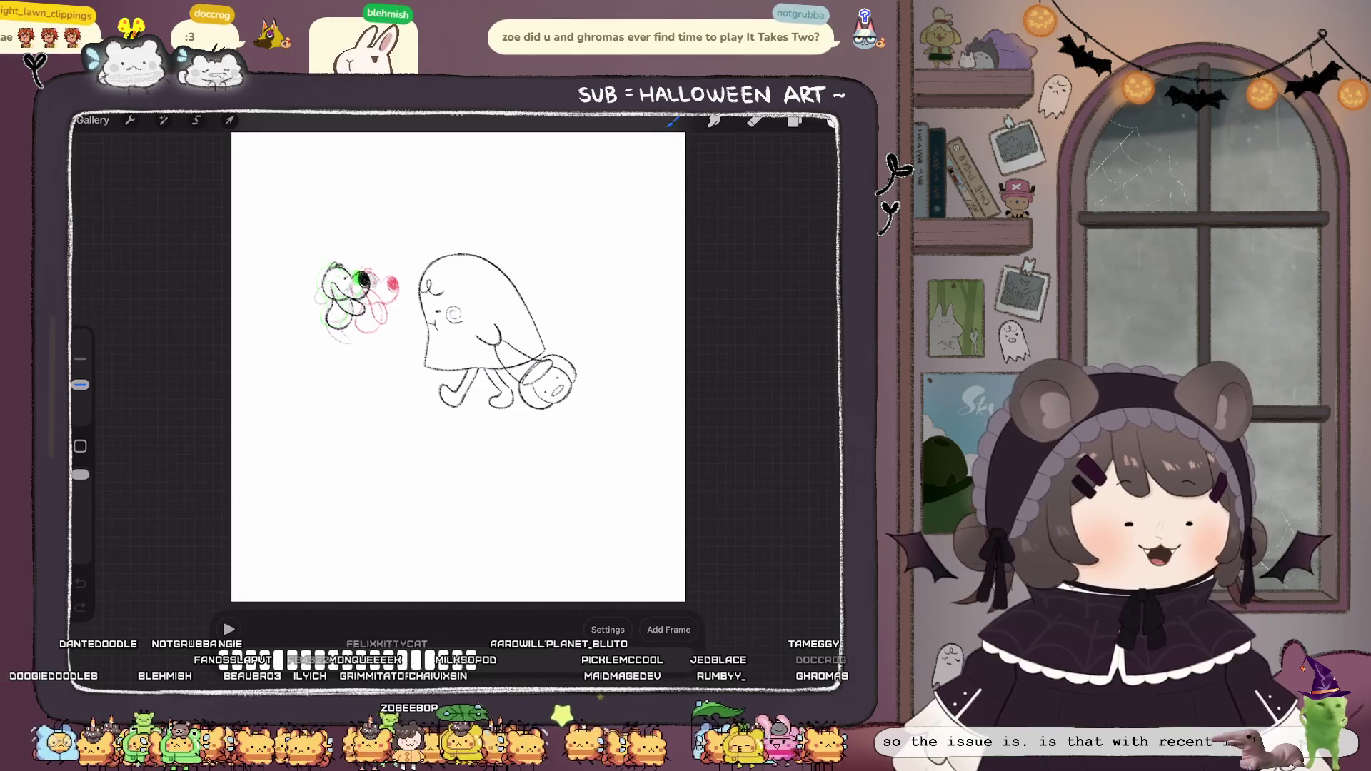
left_click(93, 119)
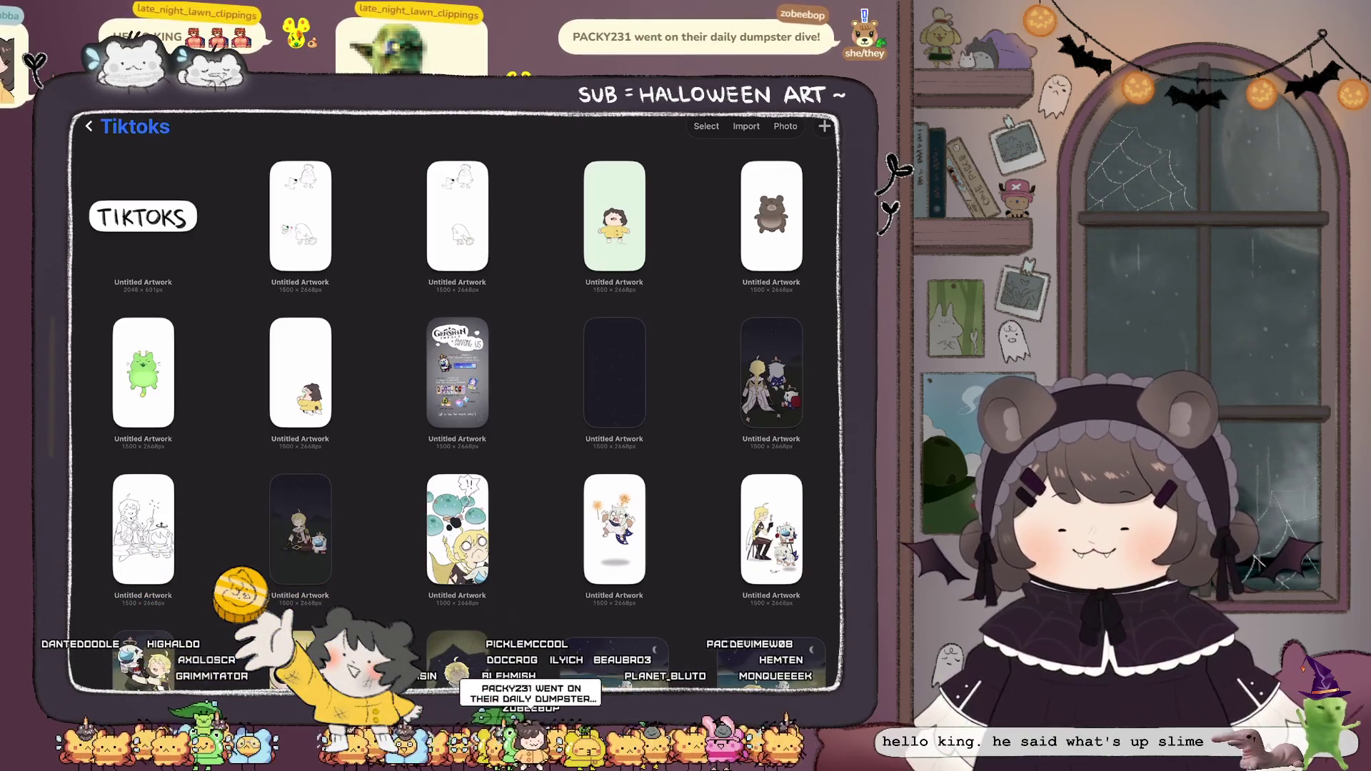
Leave the Tiktoks stack and scroll the main gallery down to the SKETCHES stack.
left_click(89, 126)
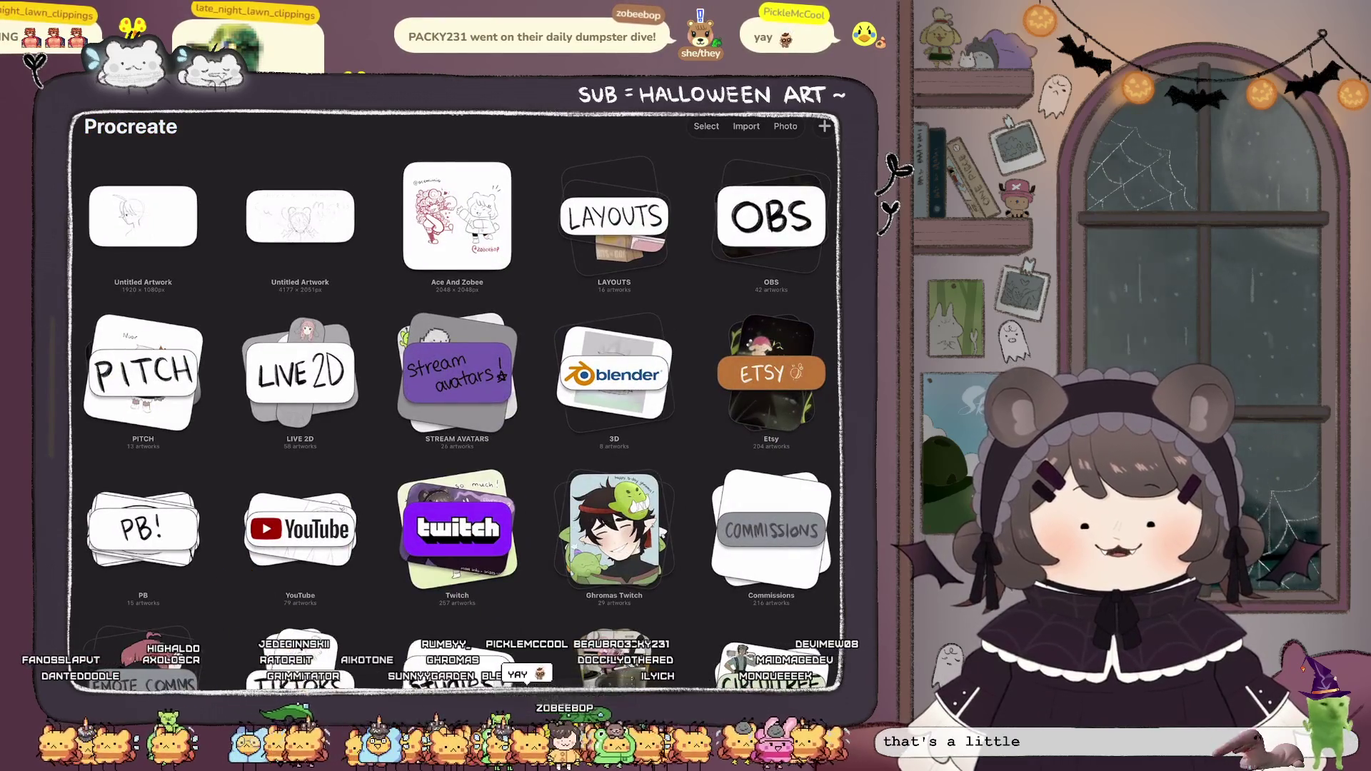
scroll(457, 400, "down", 3)
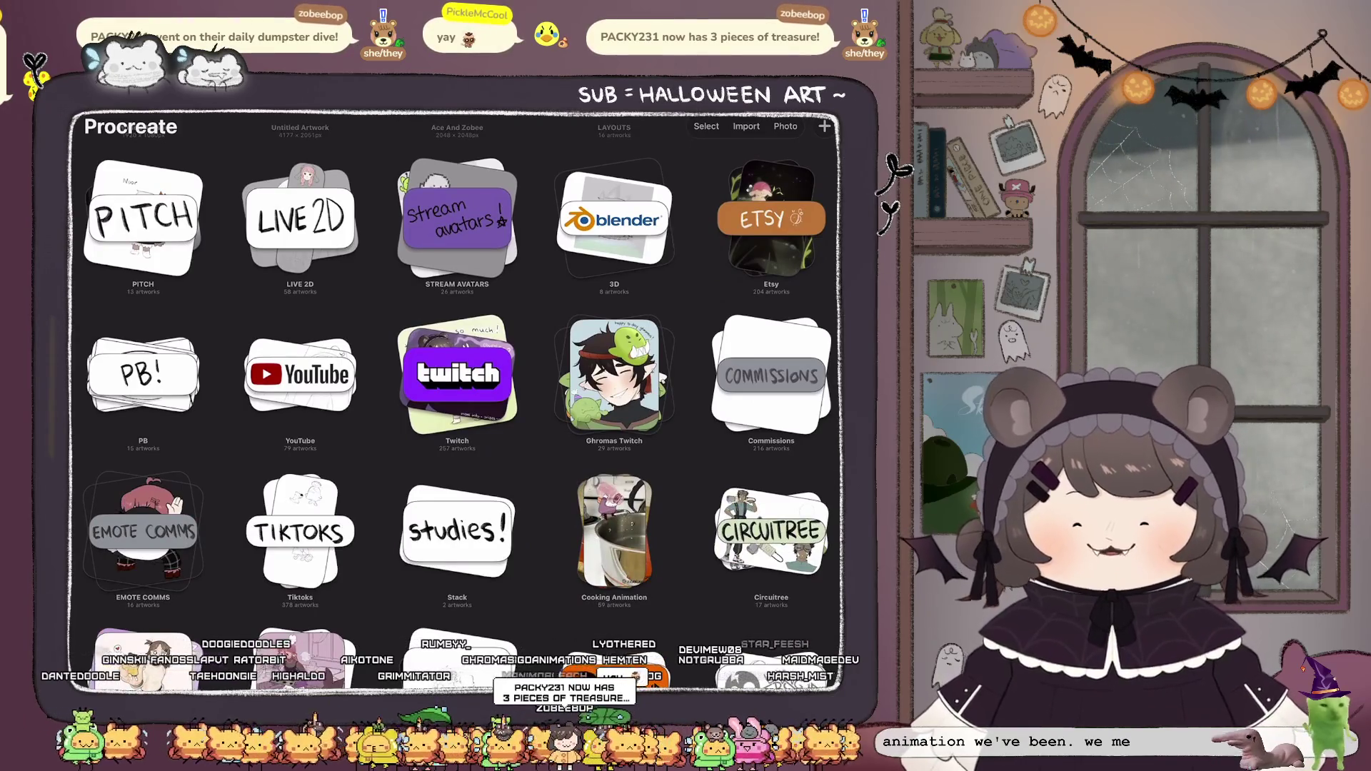
scroll(457, 400, "down", 3)
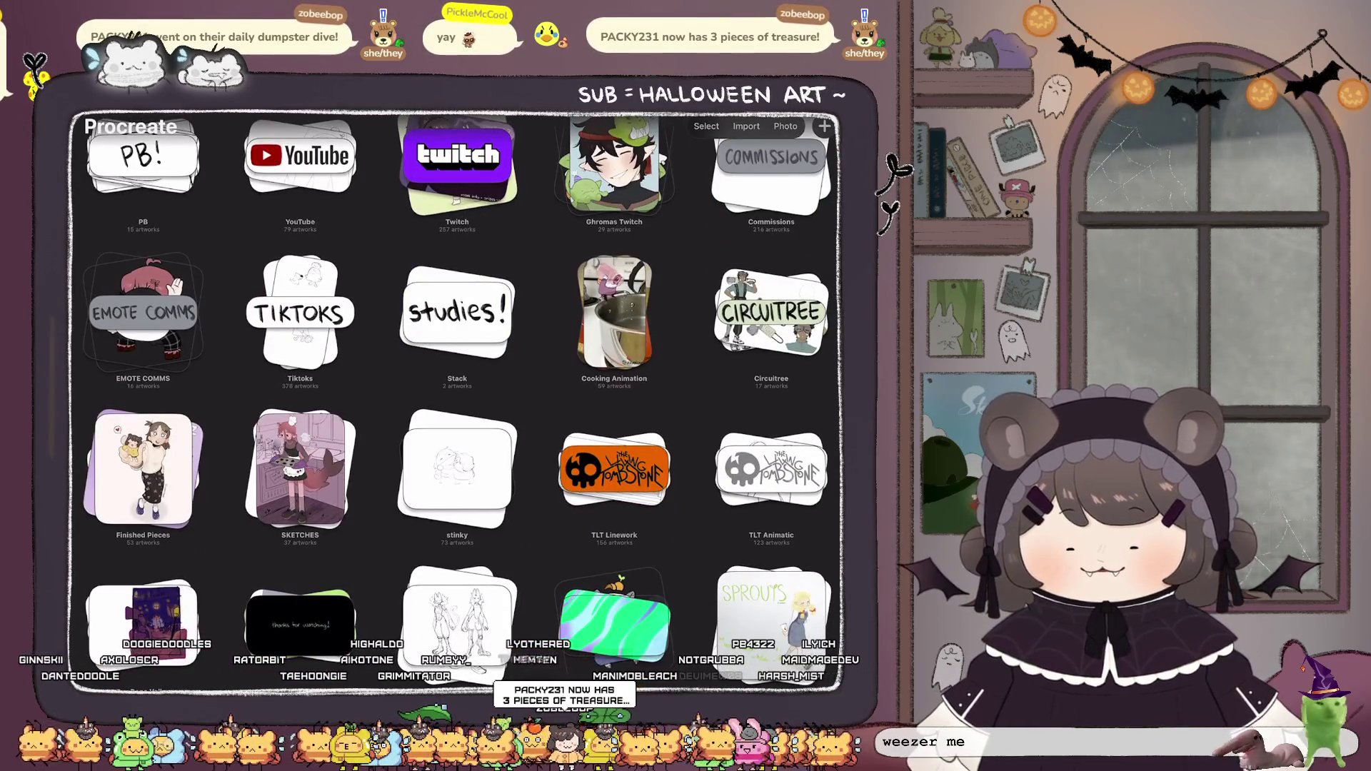
Open the SKETCHES stack and its first artwork, the pink shark-tailed baker girl illustration.
left_click(300, 468)
left_click(141, 208)
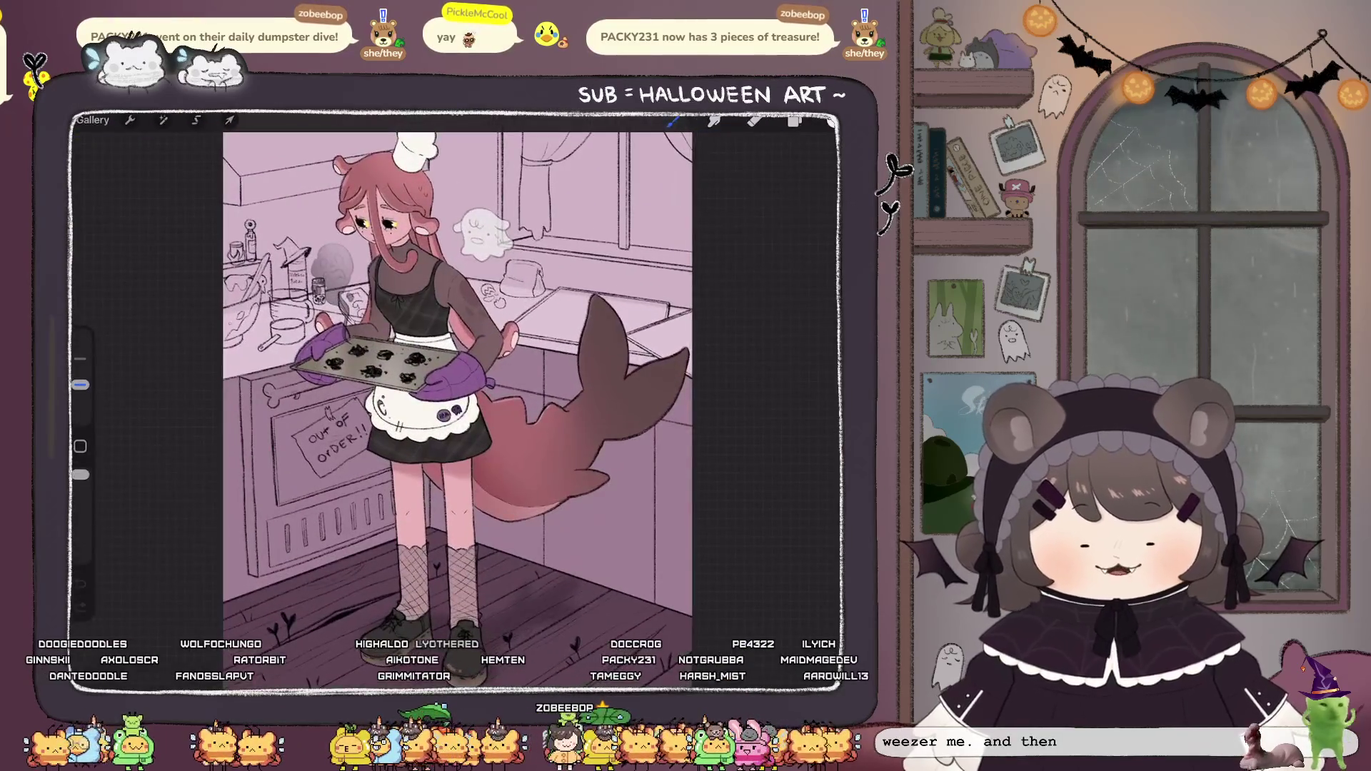
scroll(457, 400, "down", 2)
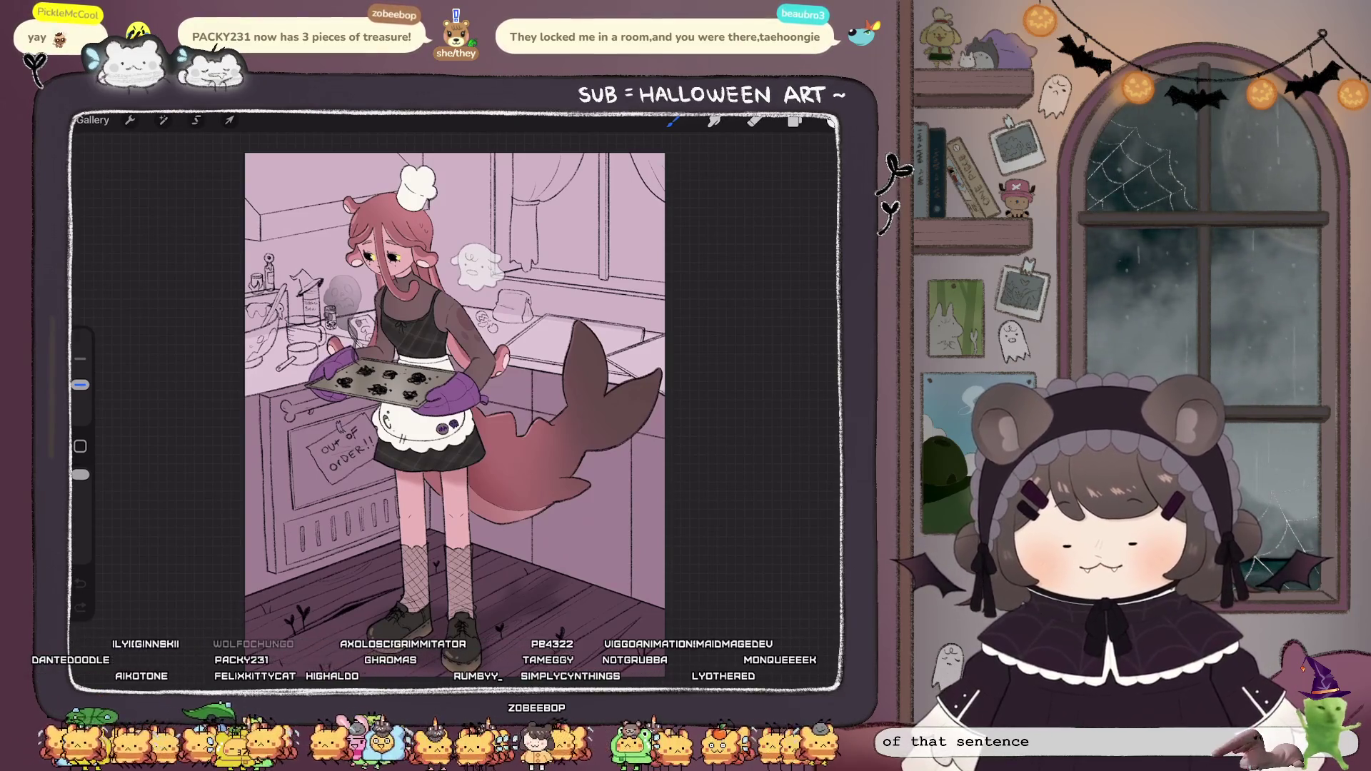
scroll(455, 386, "up", 5)
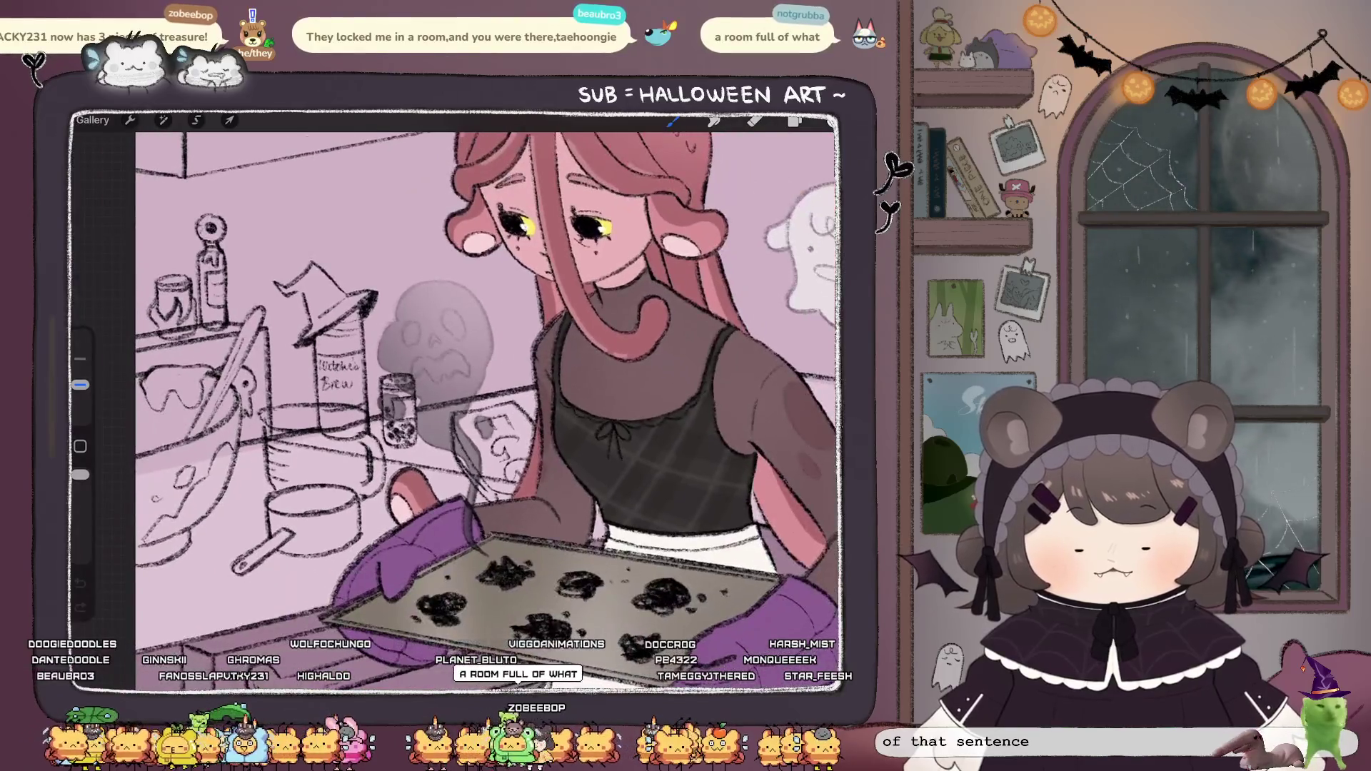
Select Layer 26, the ghostly smoke, and lower its opacity to 77%.
left_click(795, 121)
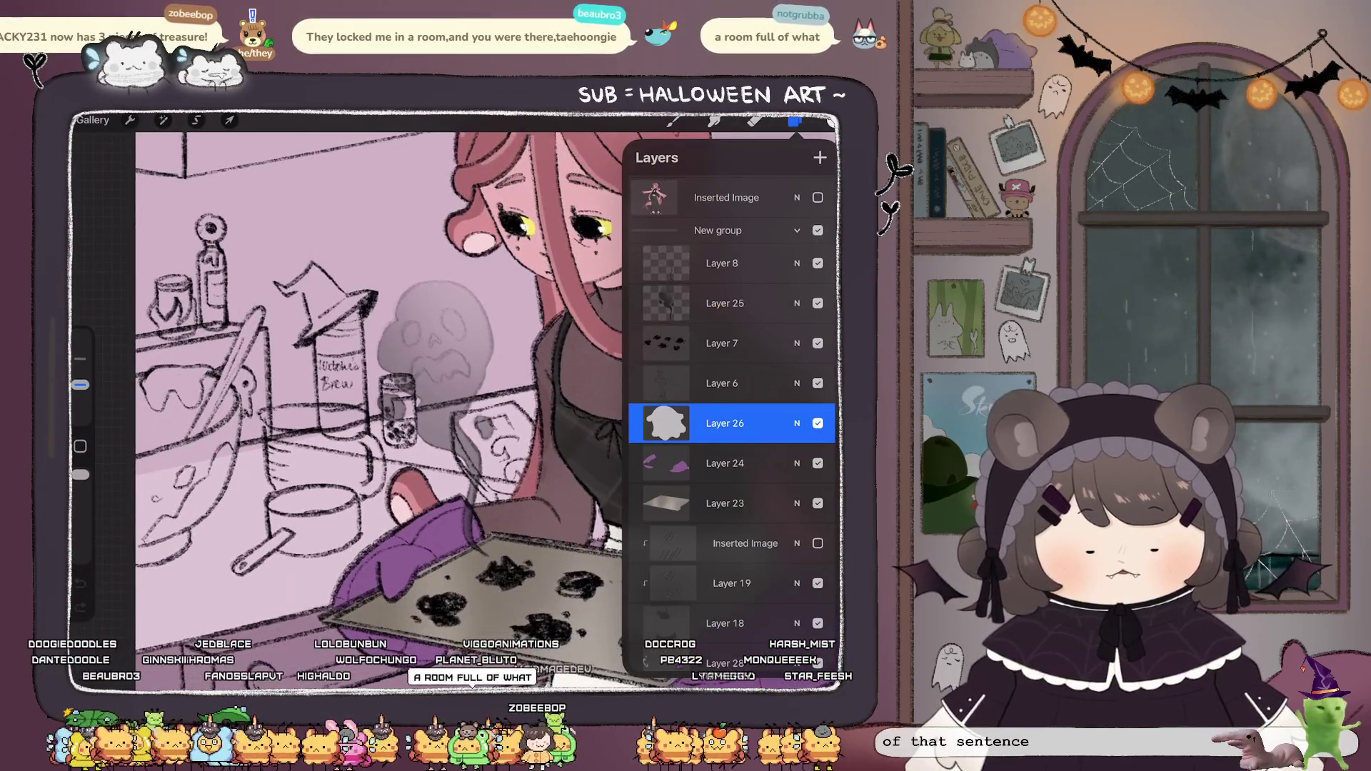
left_click(163, 120)
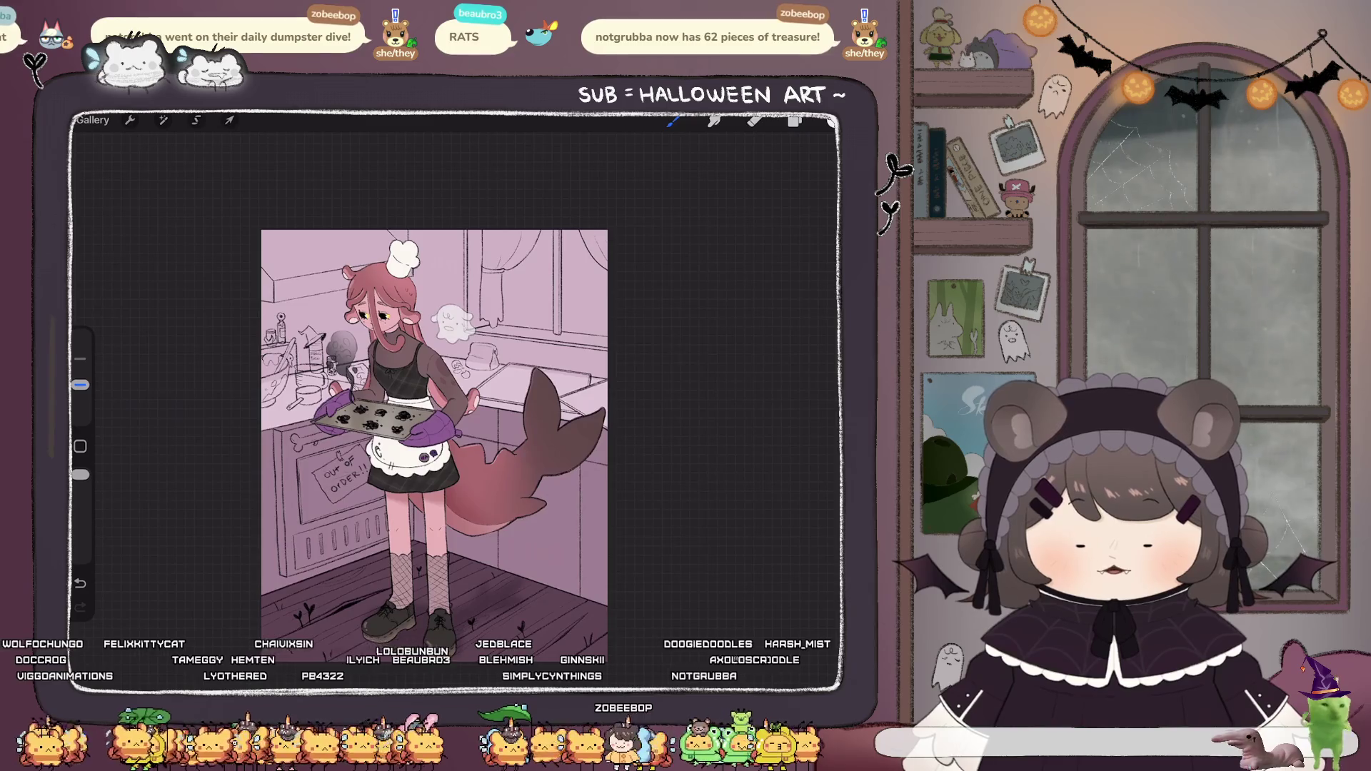
Zoom in and back out on the baker girl artwork.
scroll(376, 292, "up", 3)
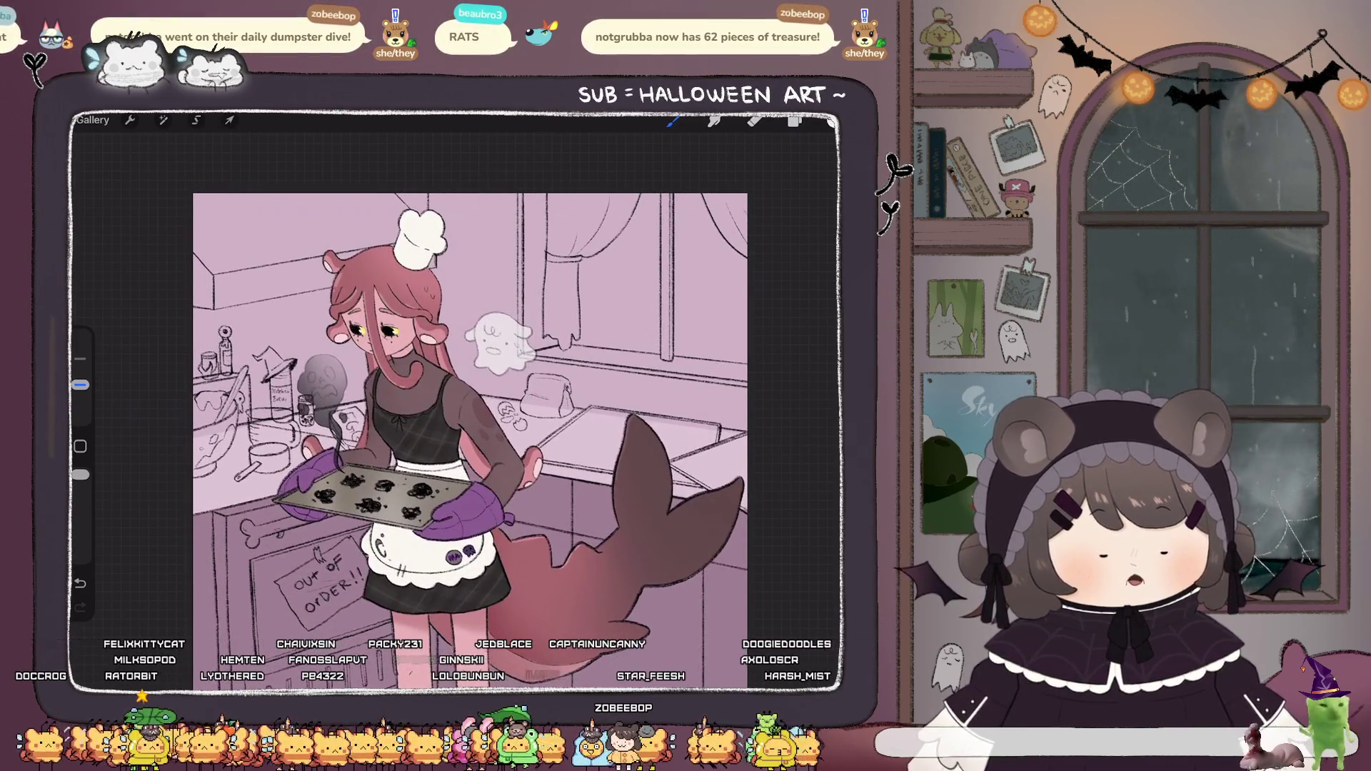
scroll(470, 429, "down", 3)
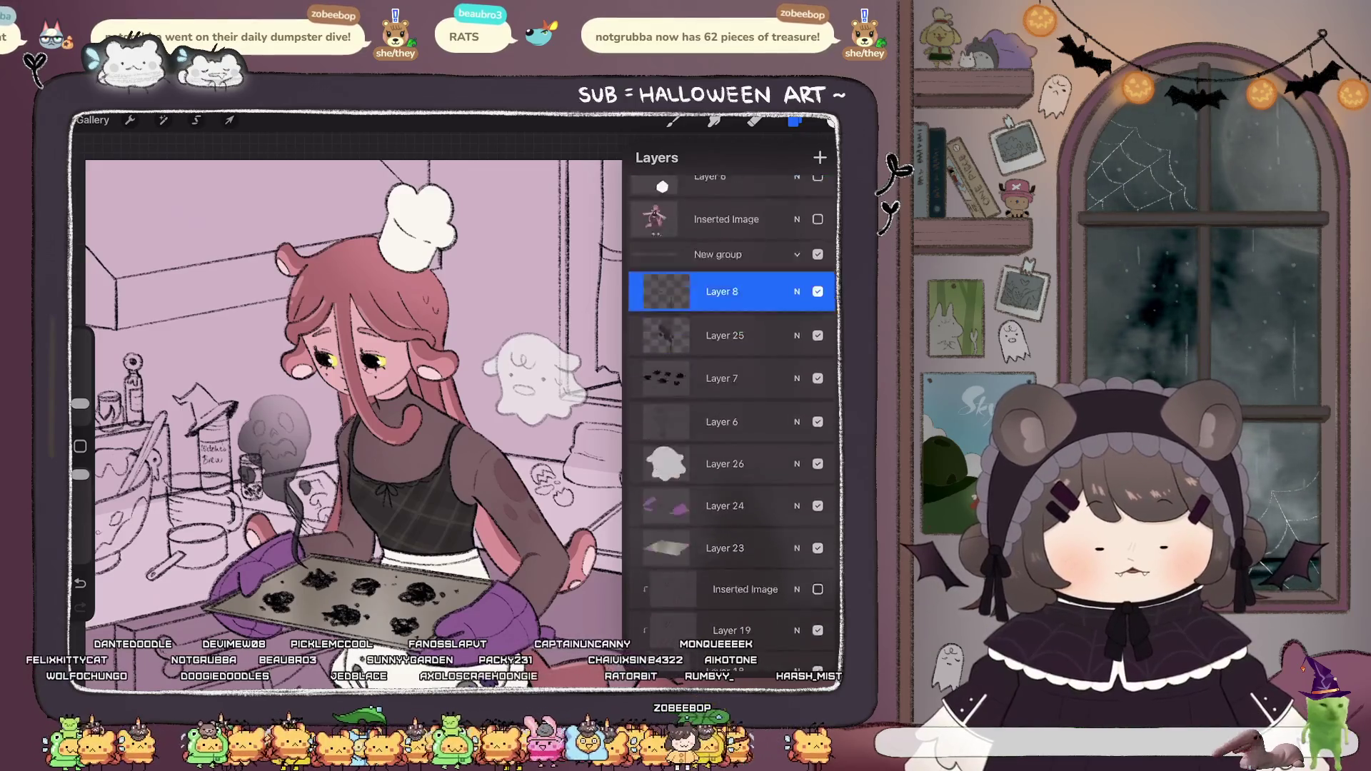
Toggle New group's visibility off and back on, then select Layer 32.
left_click(718, 254)
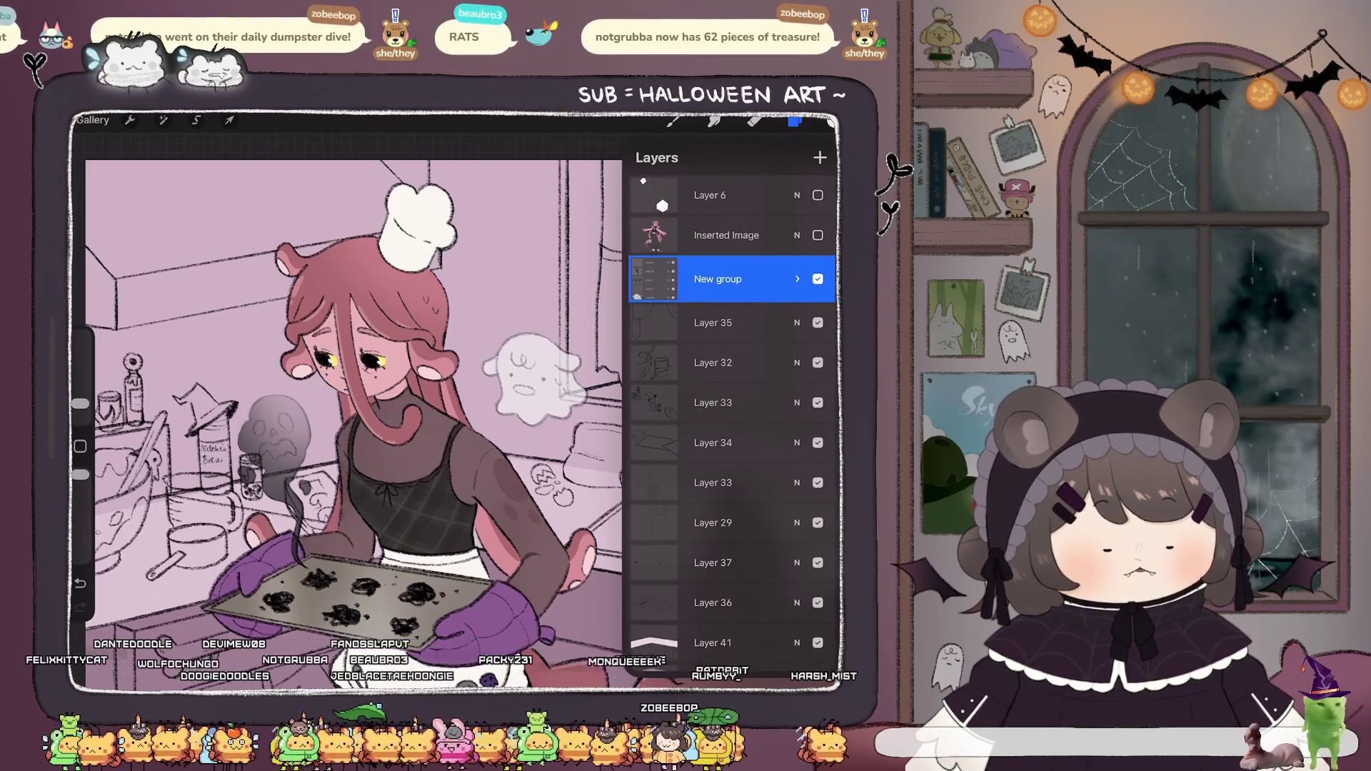
left_click(818, 278)
left_click(818, 279)
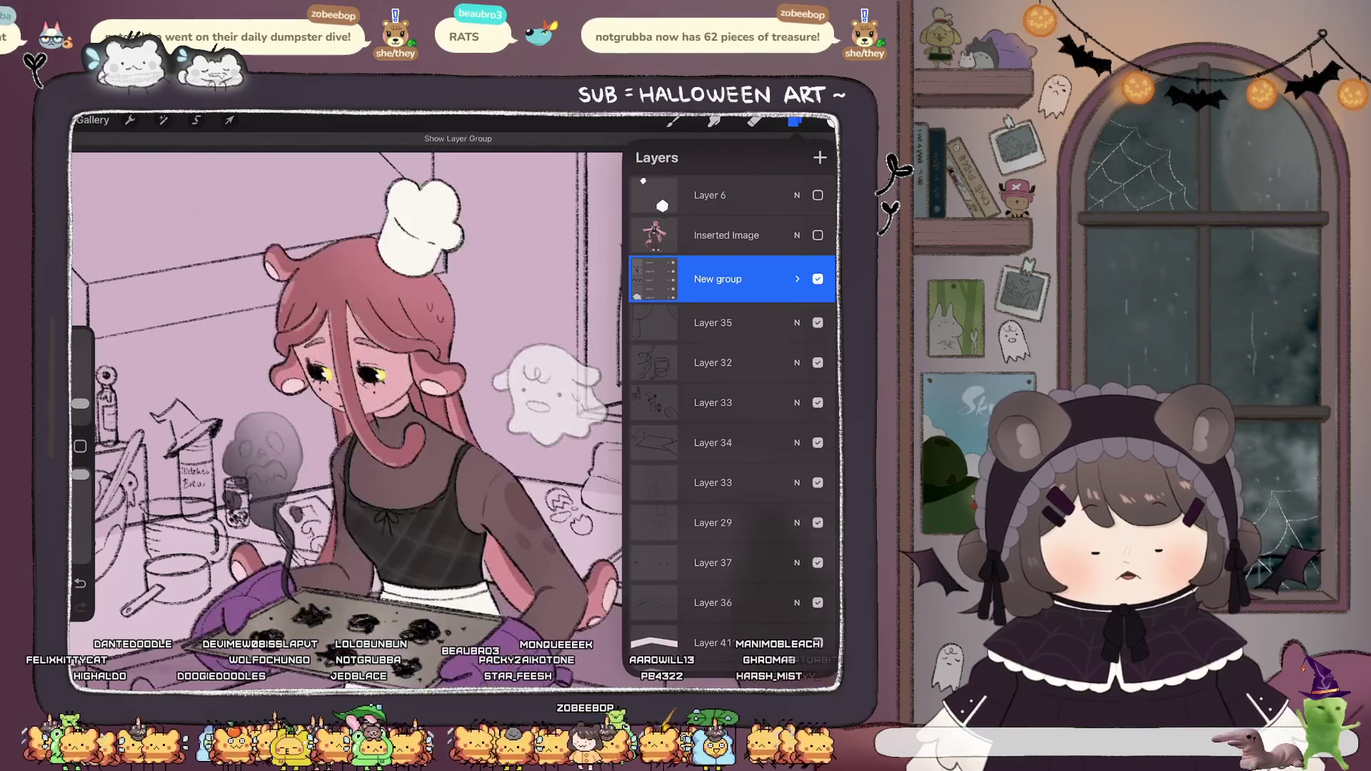
scroll(732, 414, "down", 5)
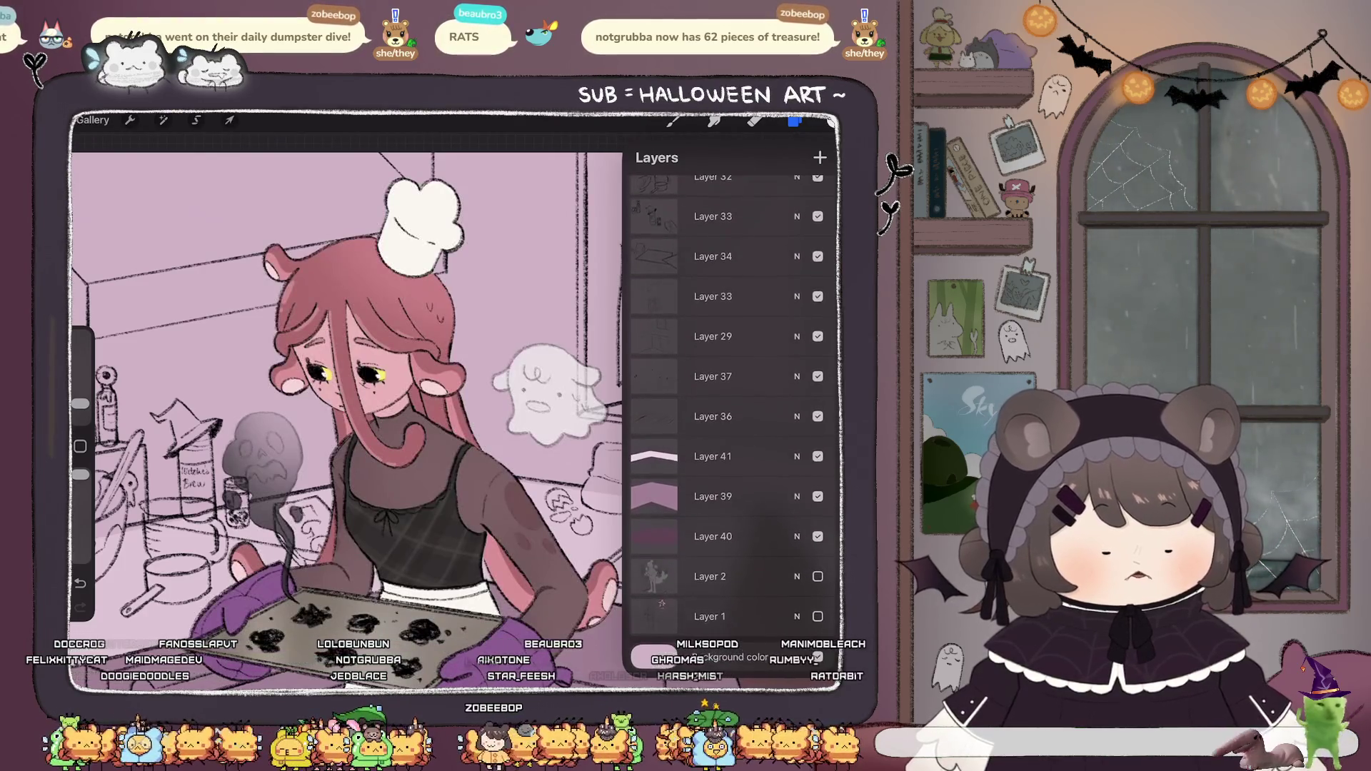
scroll(732, 414, "up", 5)
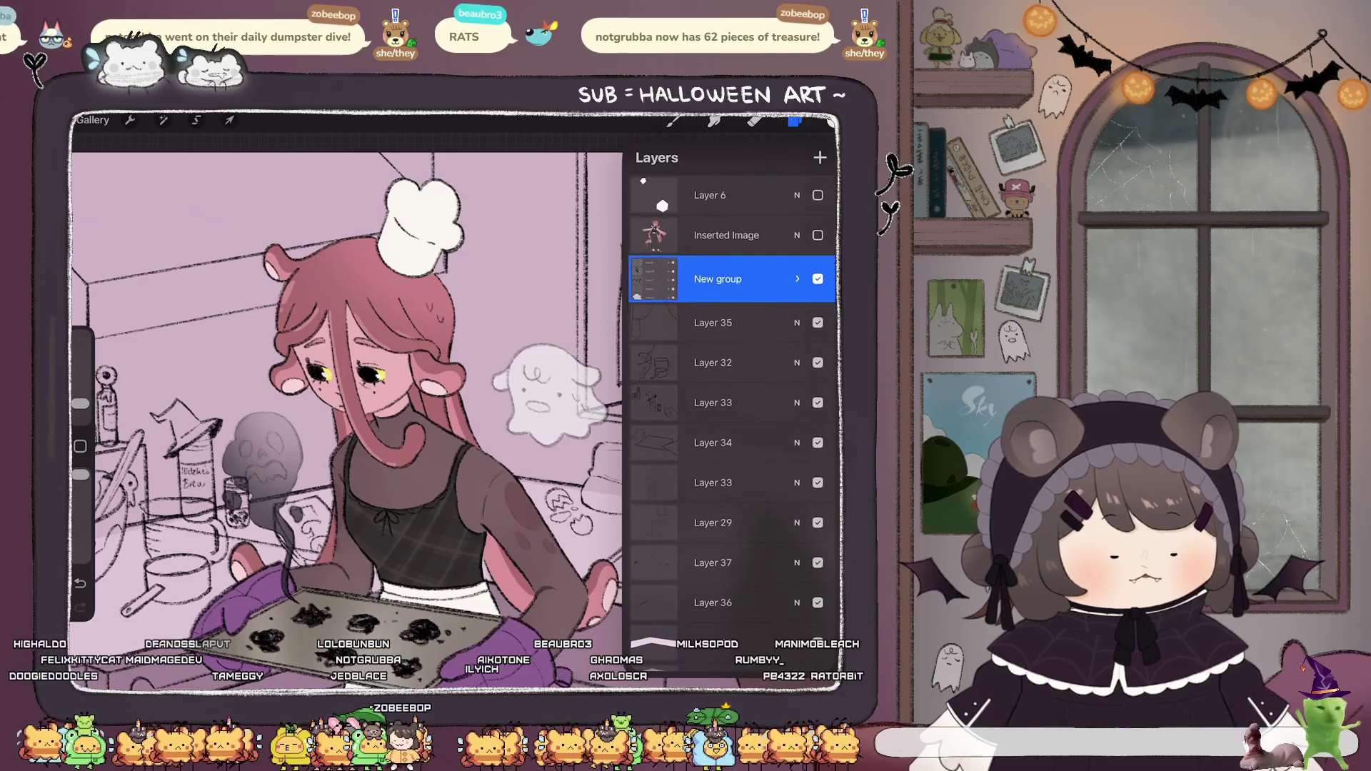
left_click(714, 362)
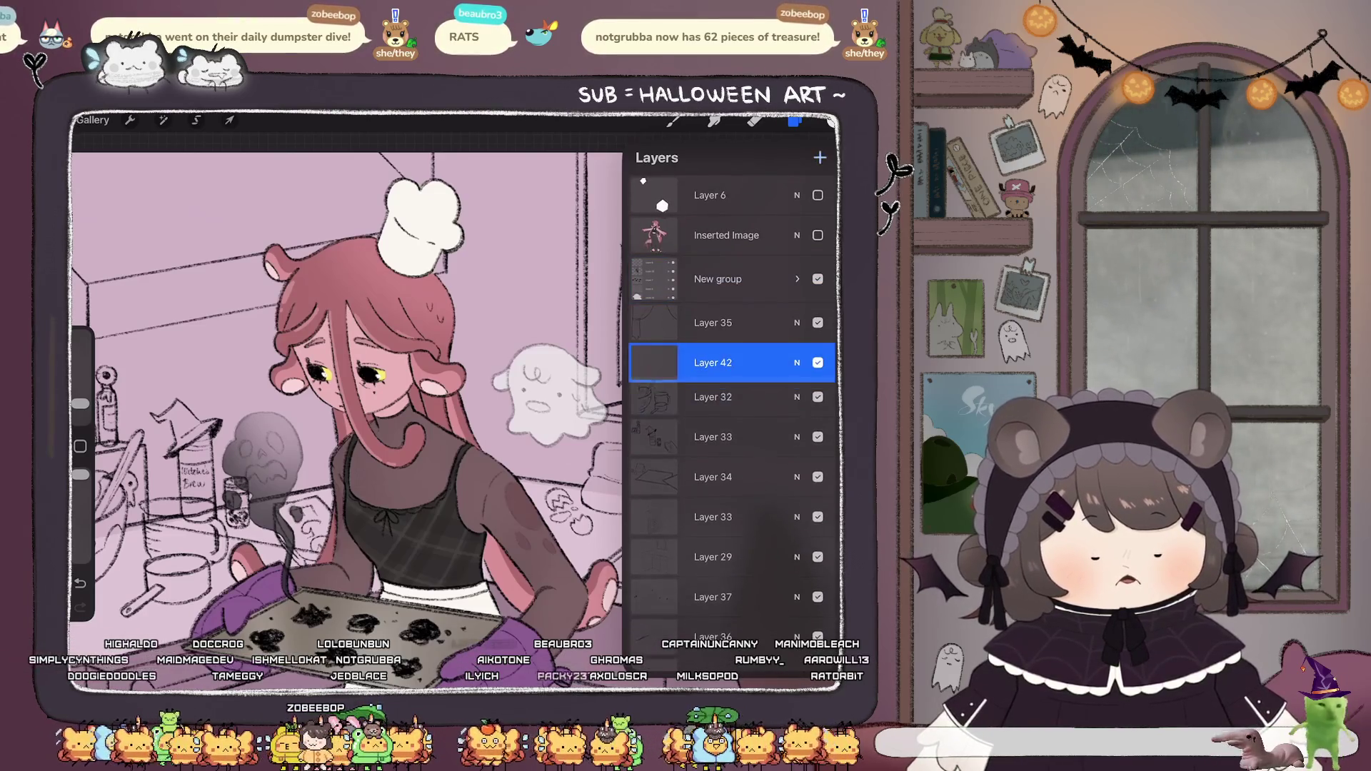
Close the Layers panel and bring up the Brush Library.
left_click(795, 122)
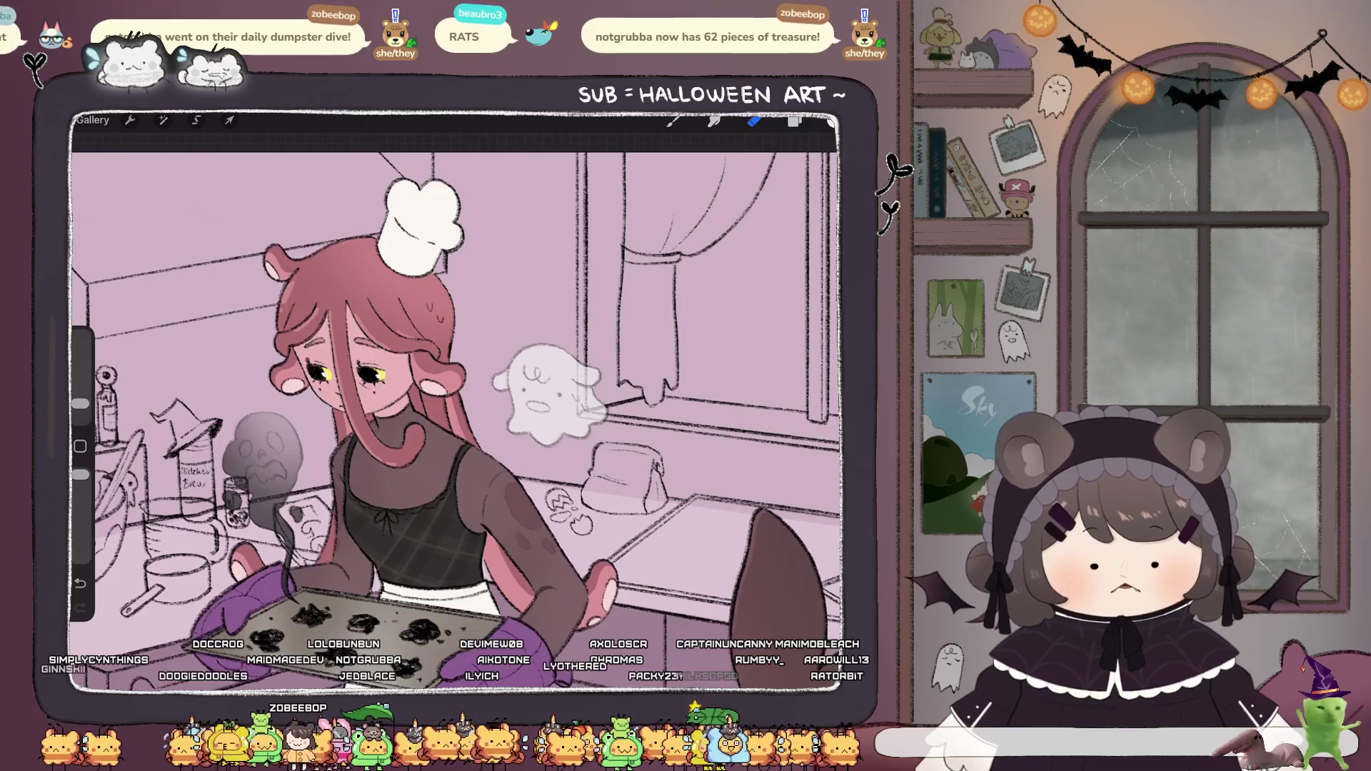
left_click(831, 122)
left_click(672, 121)
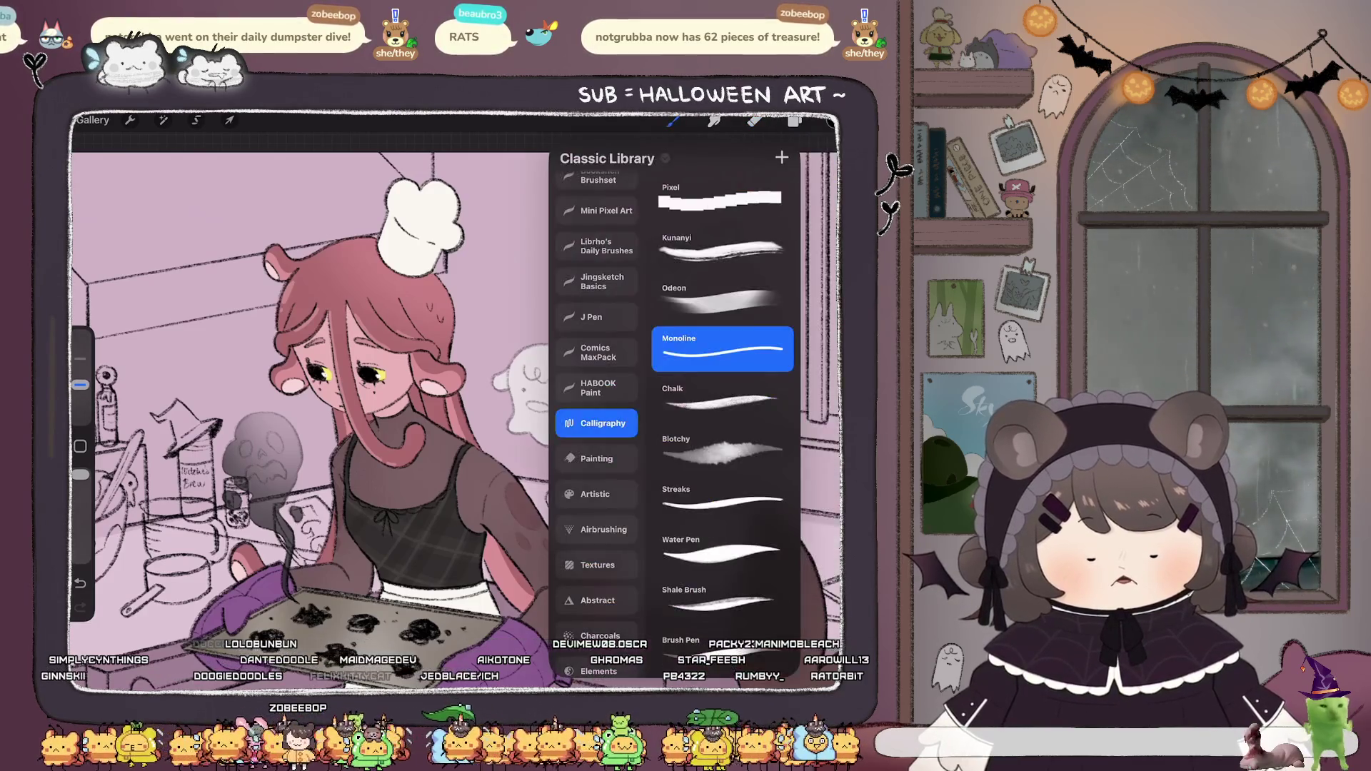
Choose the Chalk brush and try a scribble stroke near the ghost.
left_click(722, 400)
left_click(672, 121)
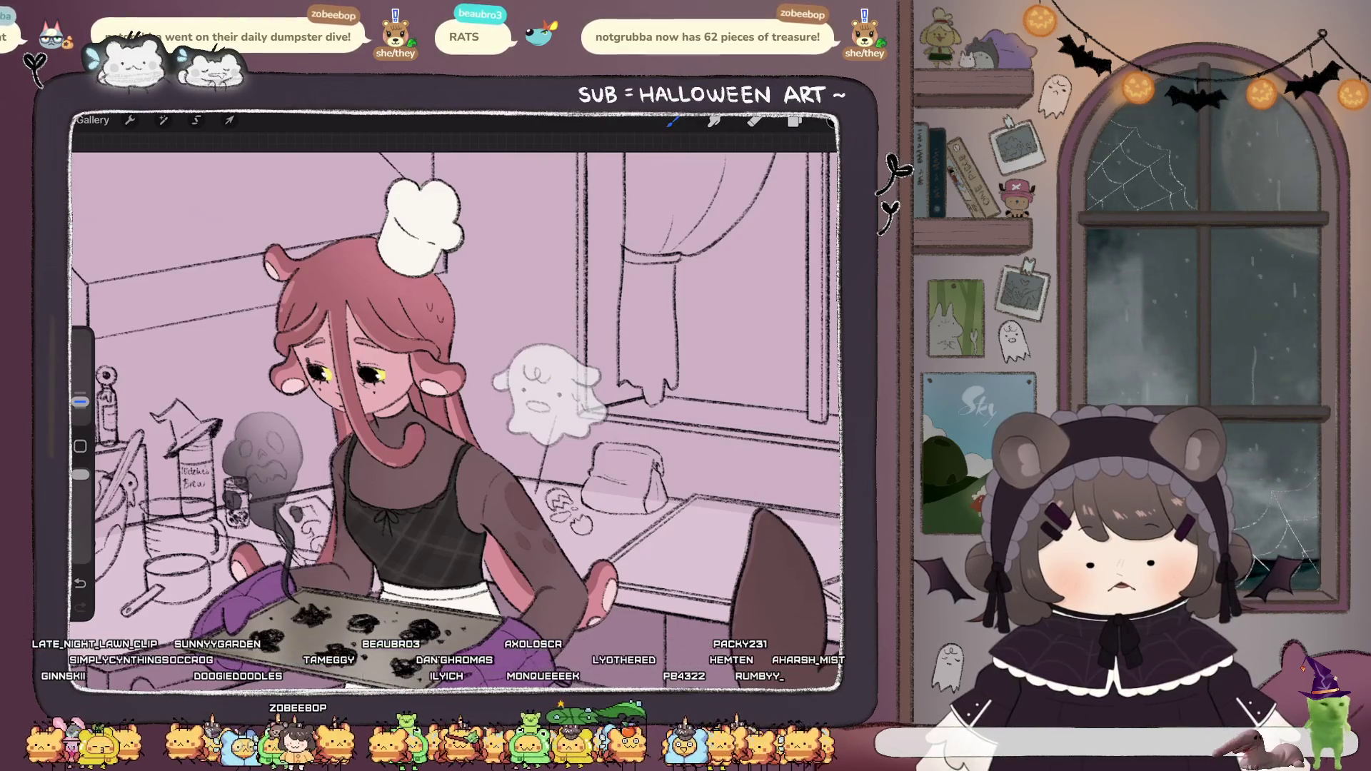
key("ctrl+z")
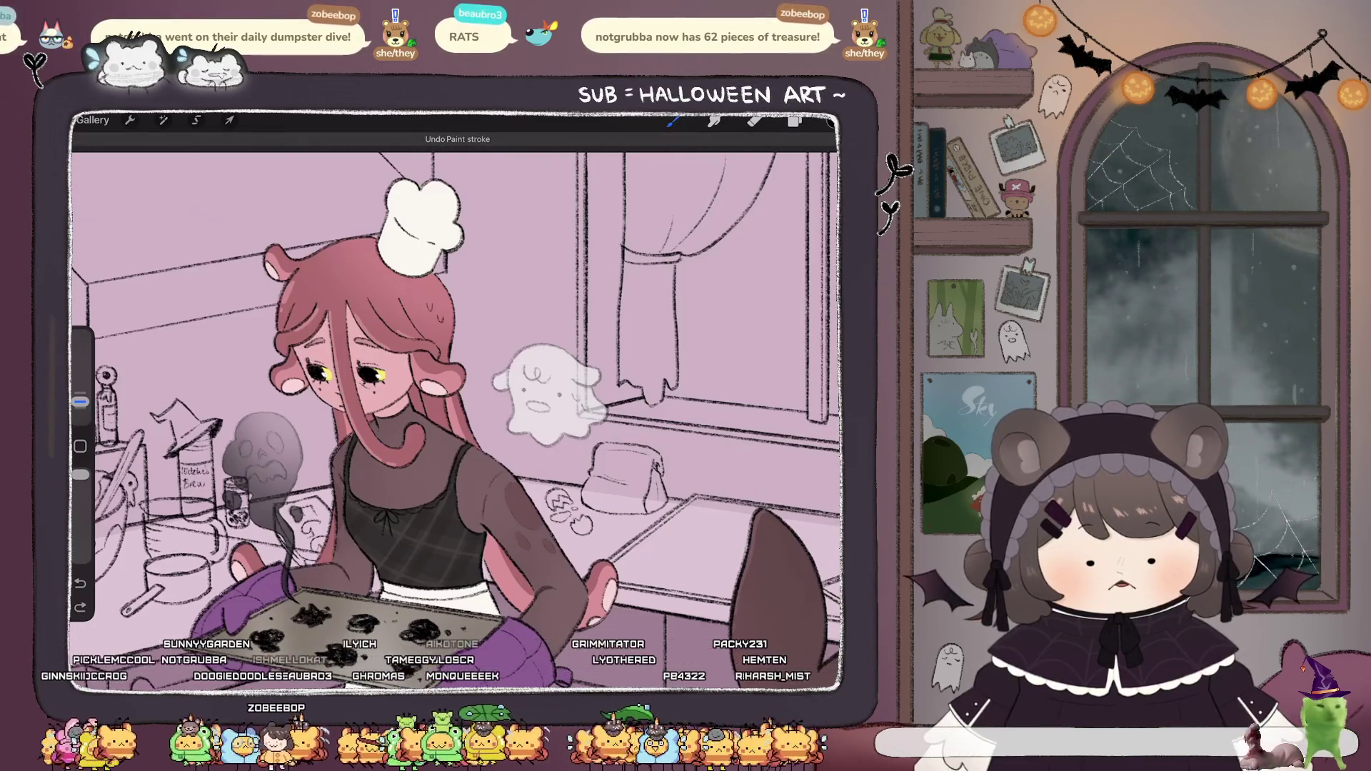
key("ctrl+shift+z")
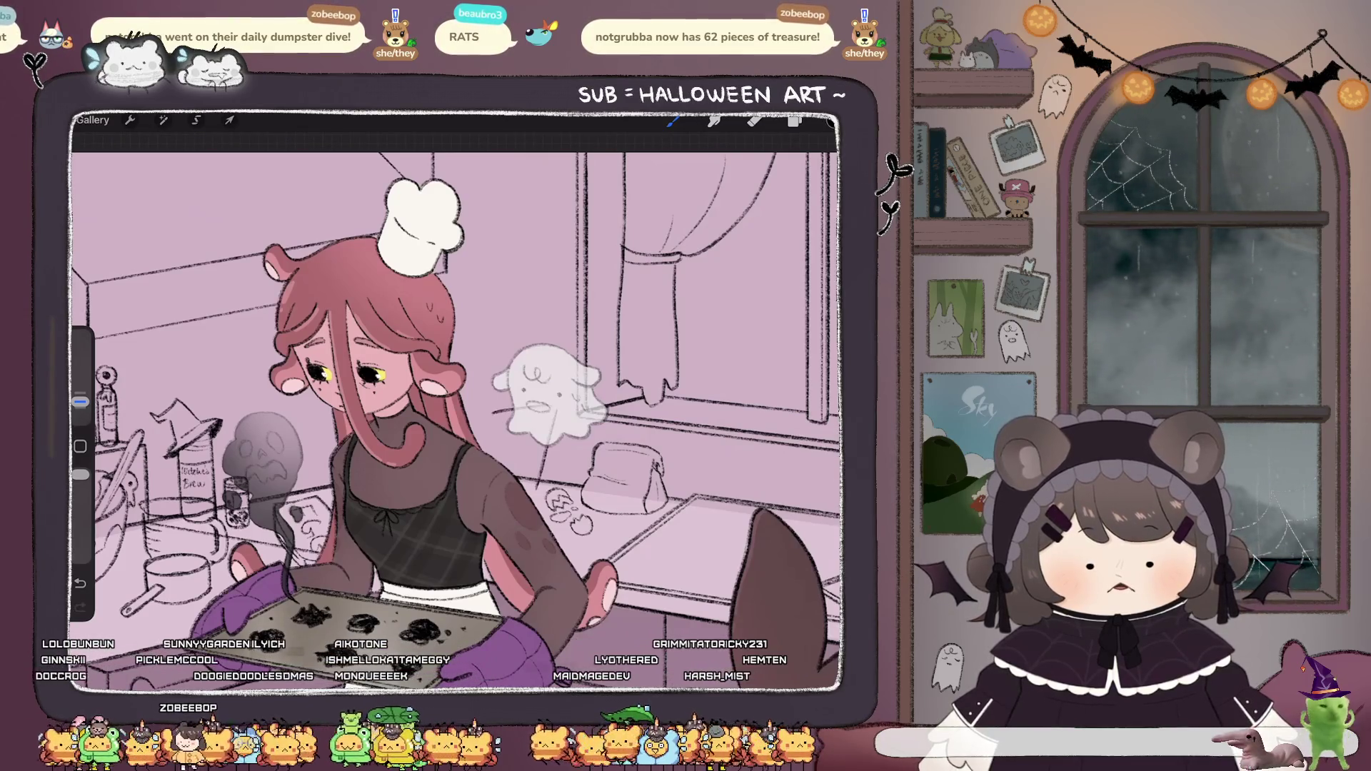
Undo the remaining trial Chalk strokes and zoom back out.
key("ctrl+z")
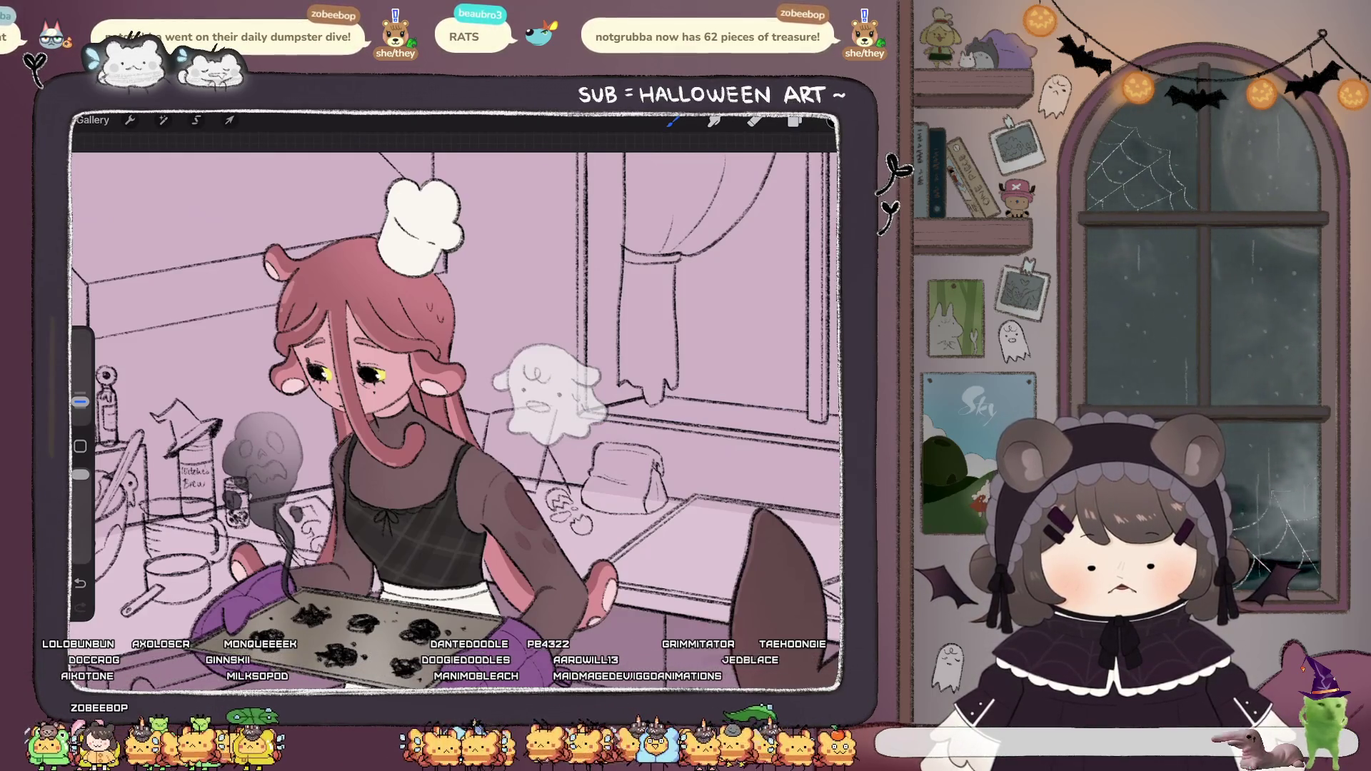
key("ctrl+z")
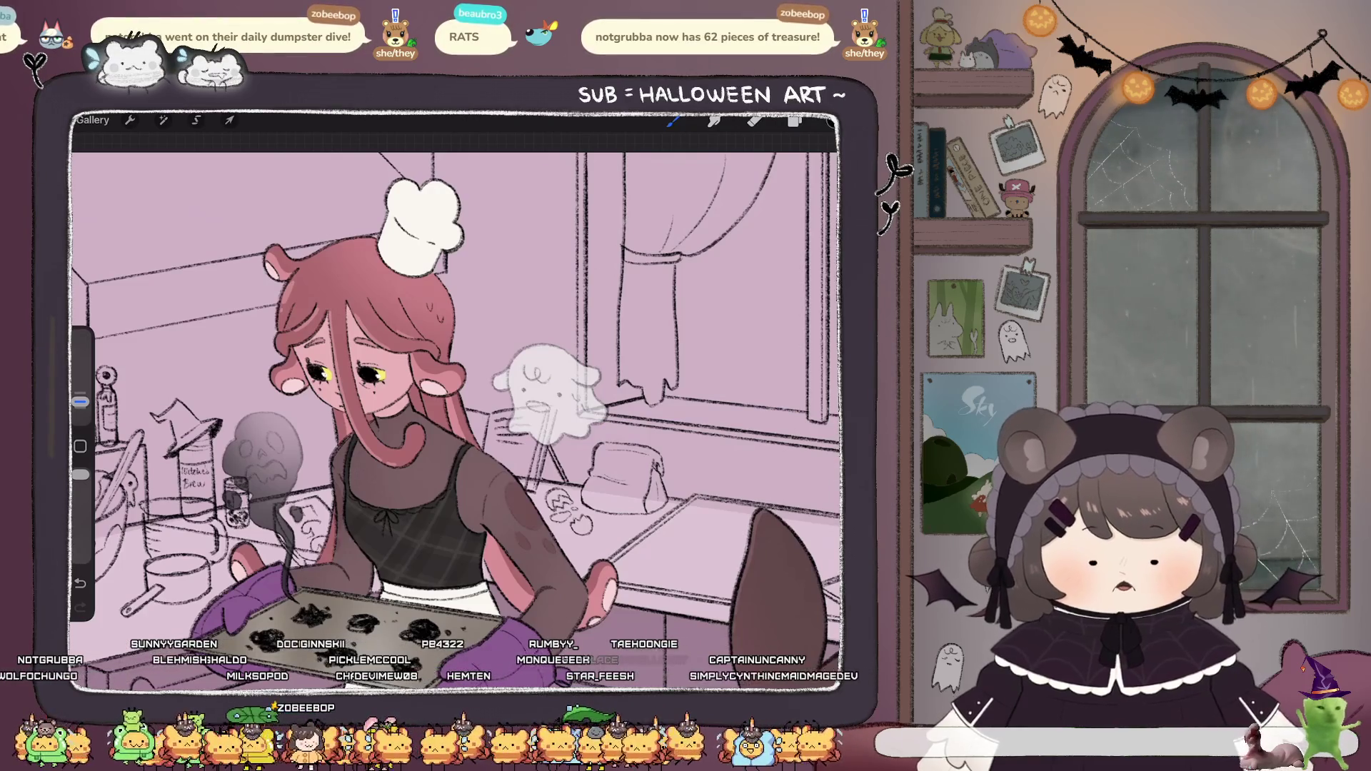
scroll(457, 400, "down", 5)
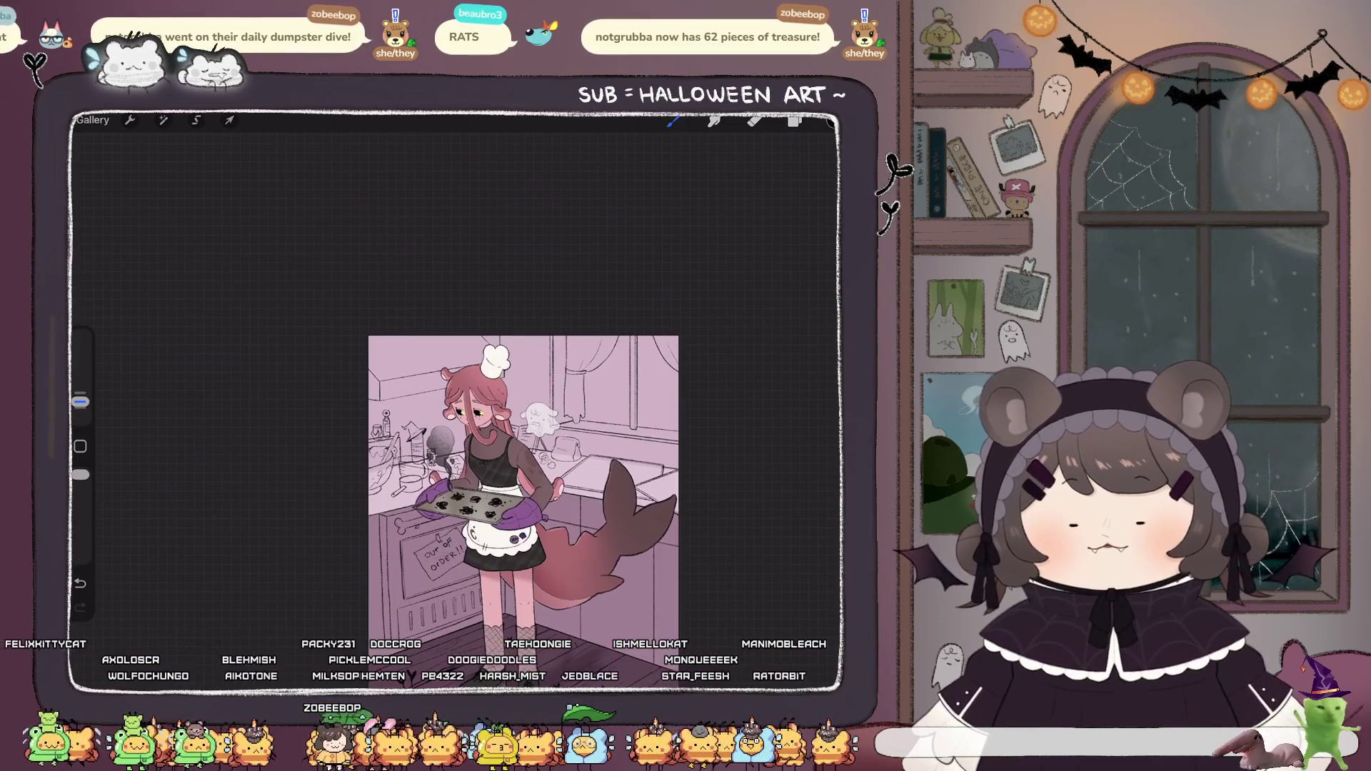
Zoom in on the counter and select a lower layer to paint on.
scroll(521, 493, "up", 1)
scroll(364, 429, "up", 4)
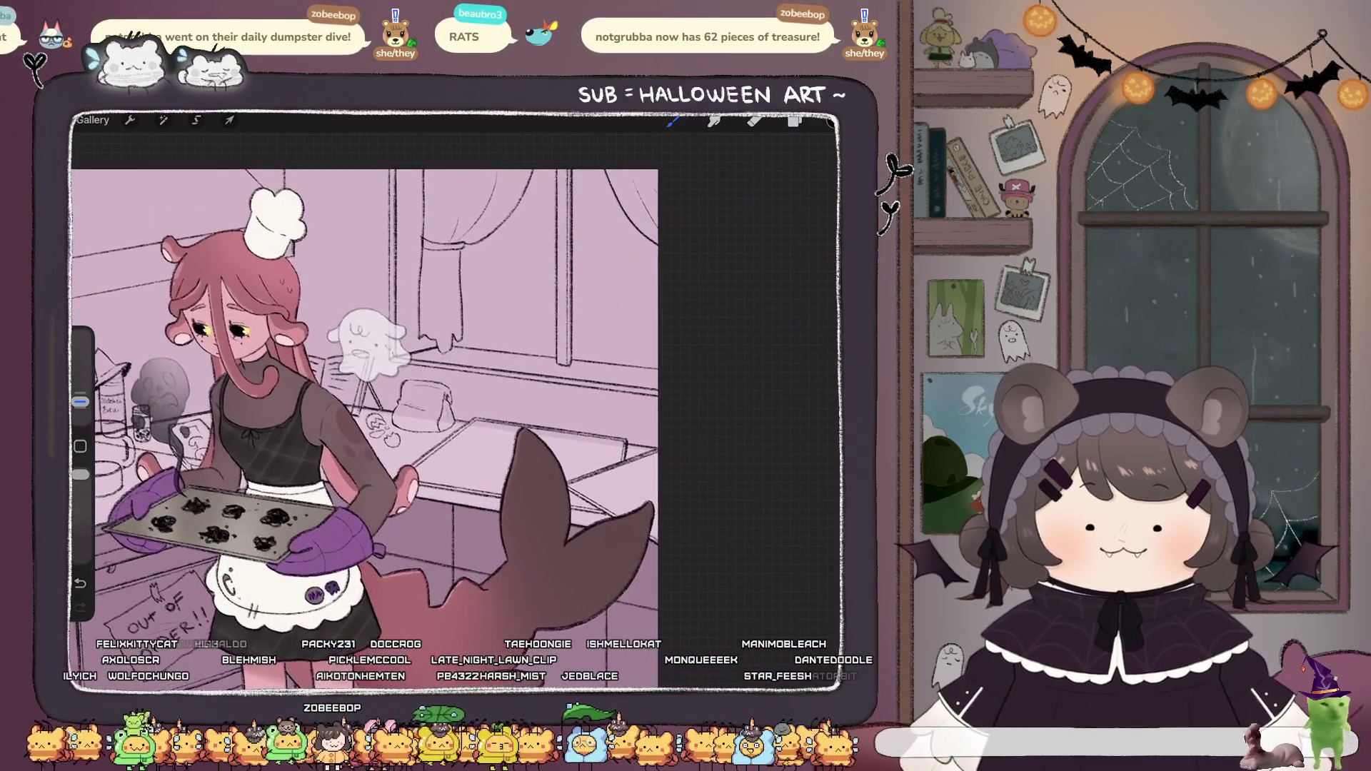
left_click(795, 120)
left_click(736, 481)
left_click(795, 120)
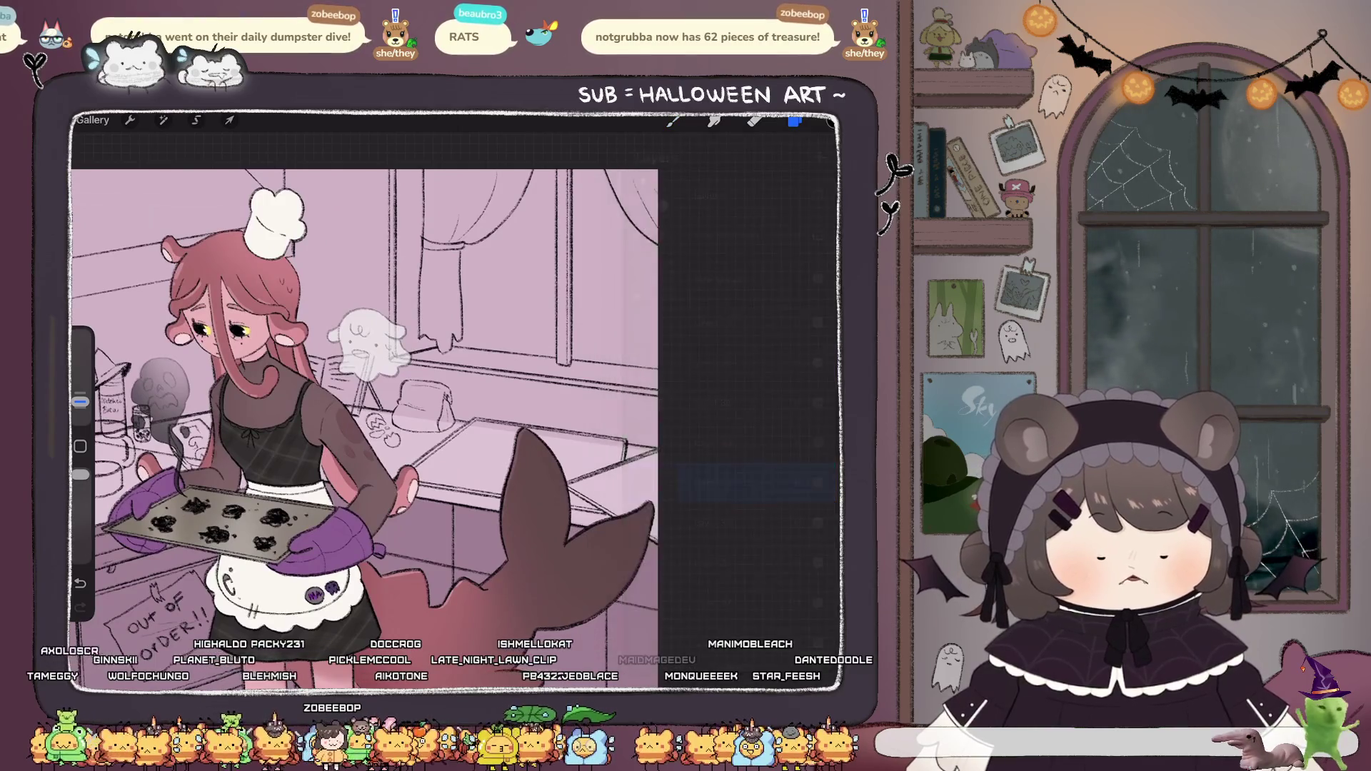
Brush two dark cookie blobs onto the counter baking tray.
mouse_move(443, 462)
left_mouse_down()
mouse_move(463, 472)
mouse_move(483, 453)
mouse_move(504, 477)
left_mouse_up()
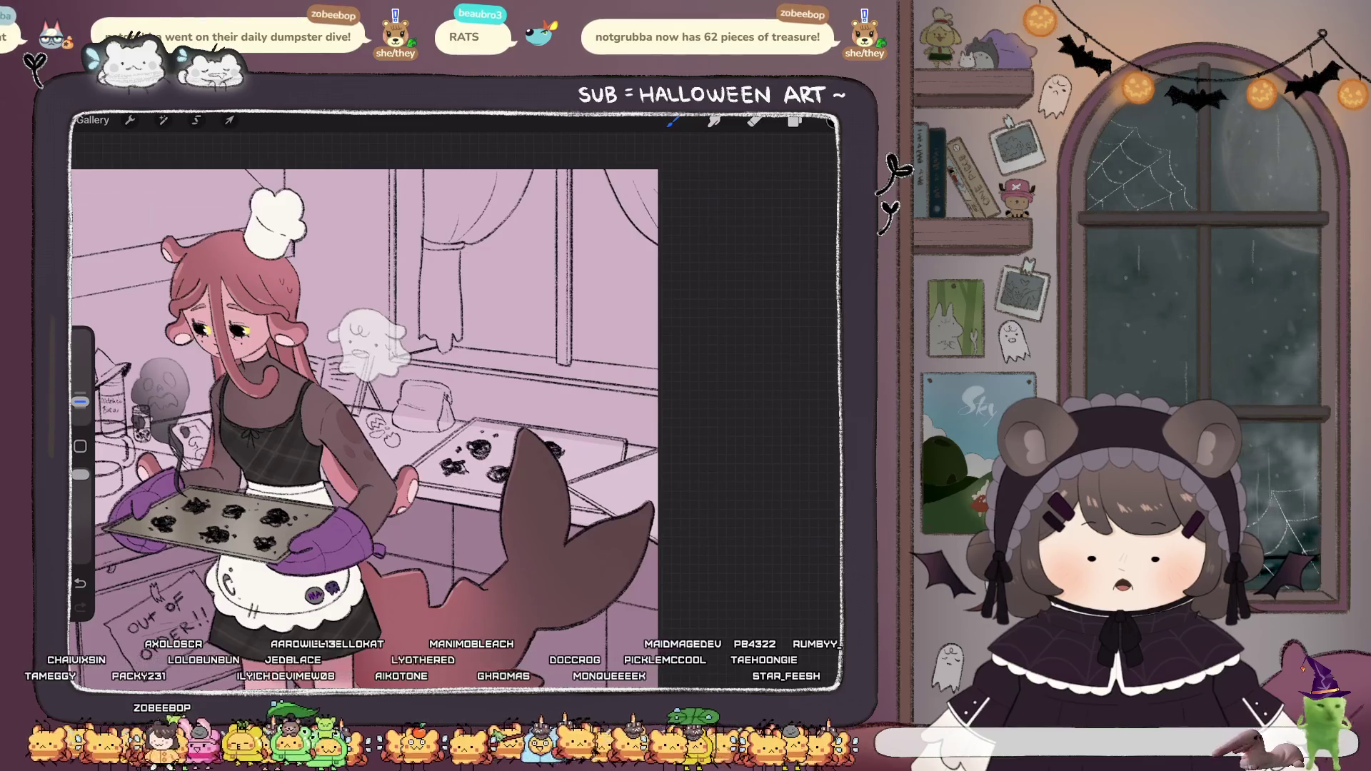
mouse_move(507, 447)
left_mouse_down()
mouse_move(582, 468)
mouse_move(600, 458)
mouse_move(618, 499)
mouse_move(648, 480)
left_mouse_up()
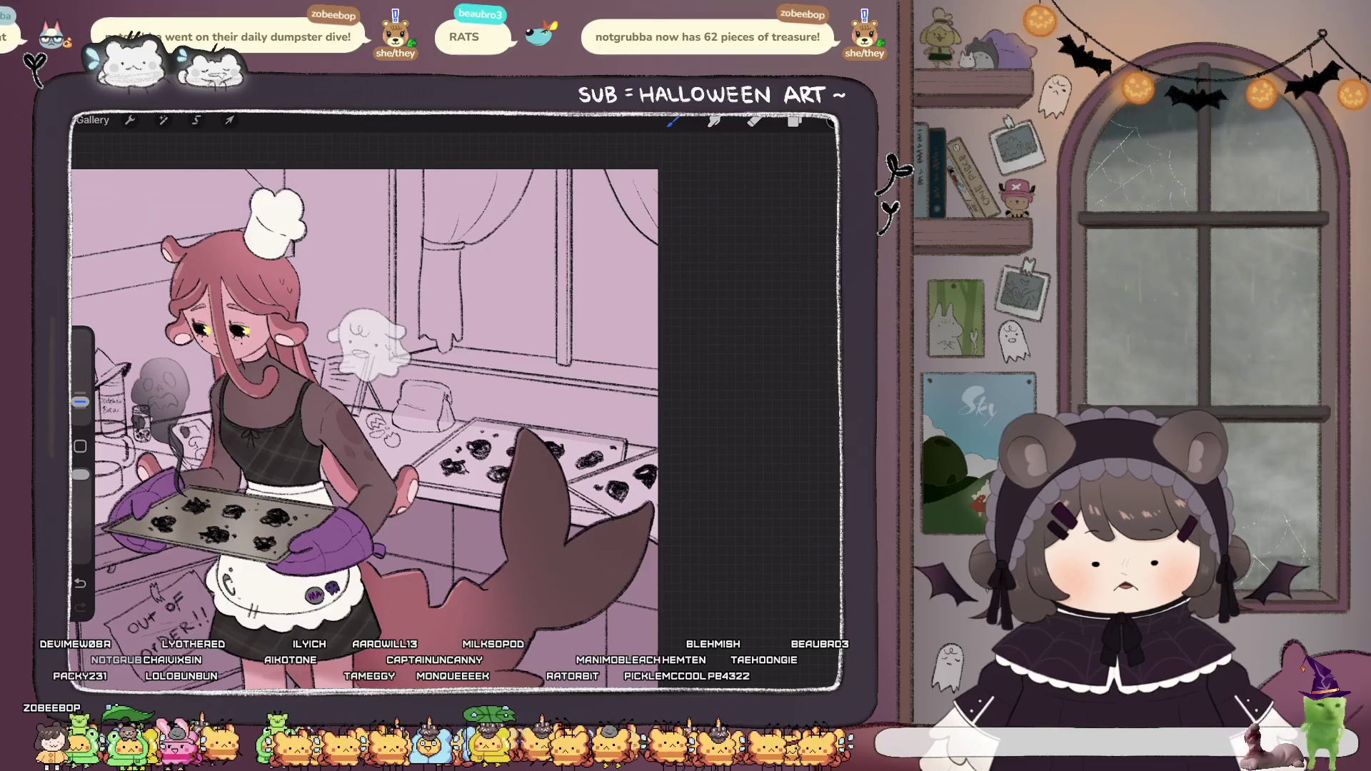
scroll(509, 473, "down", 5)
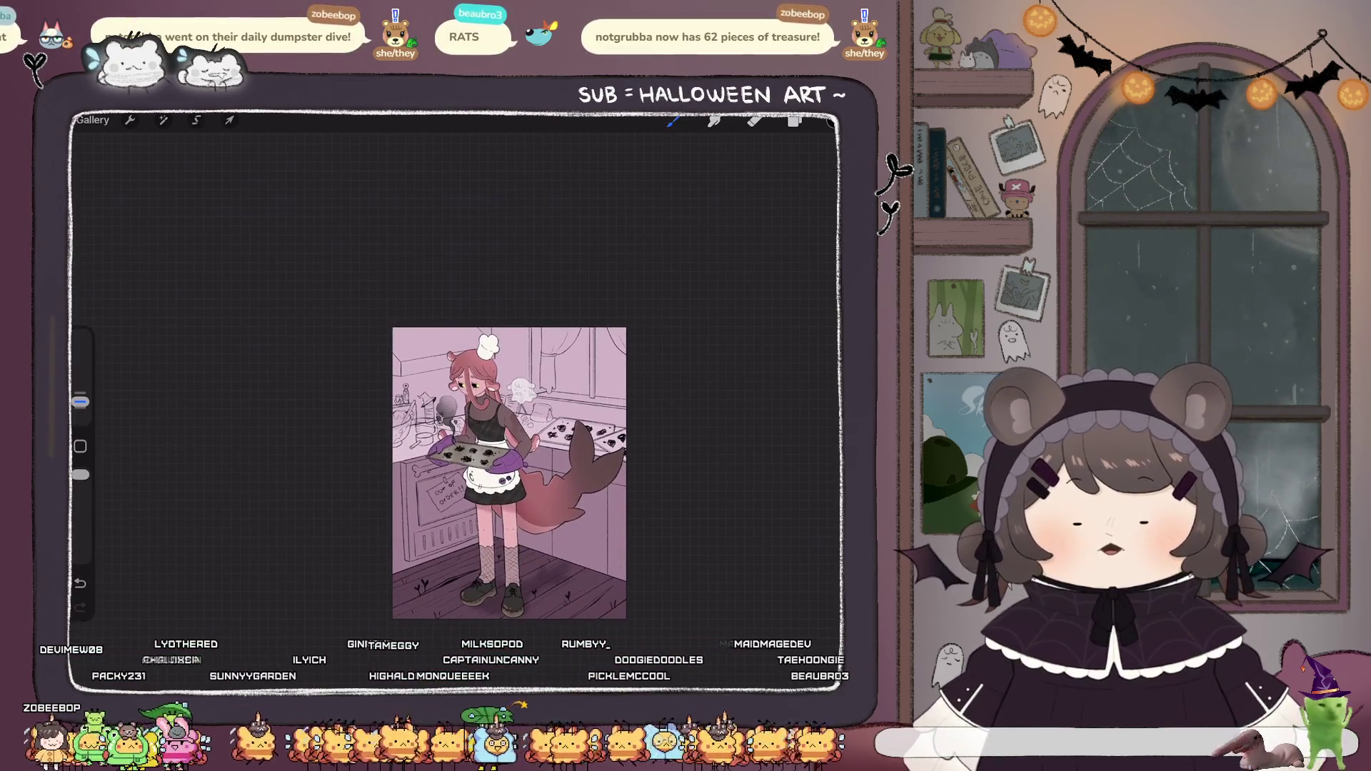
Open the layers list, try lowering the current layer's opacity, then undo it.
scroll(446, 443, "up", 3)
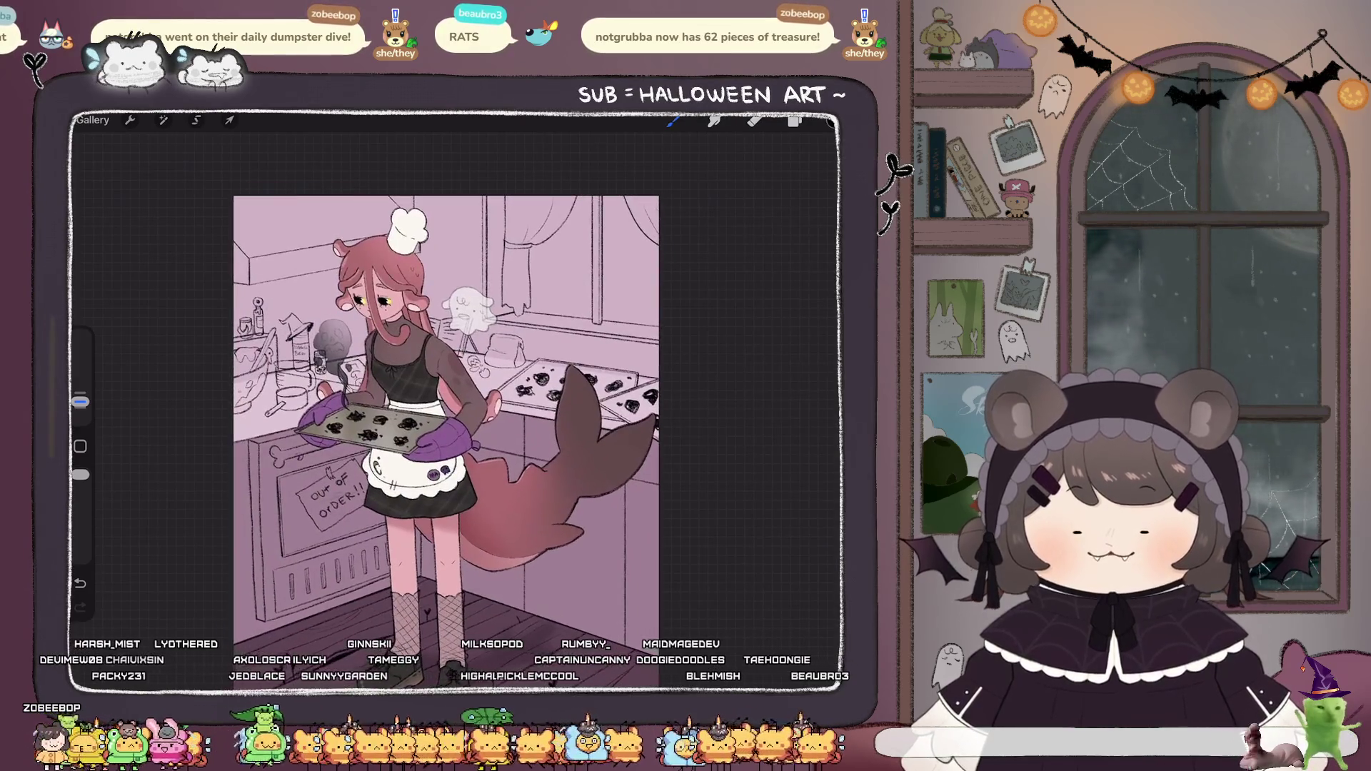
scroll(468, 421, "up", 1)
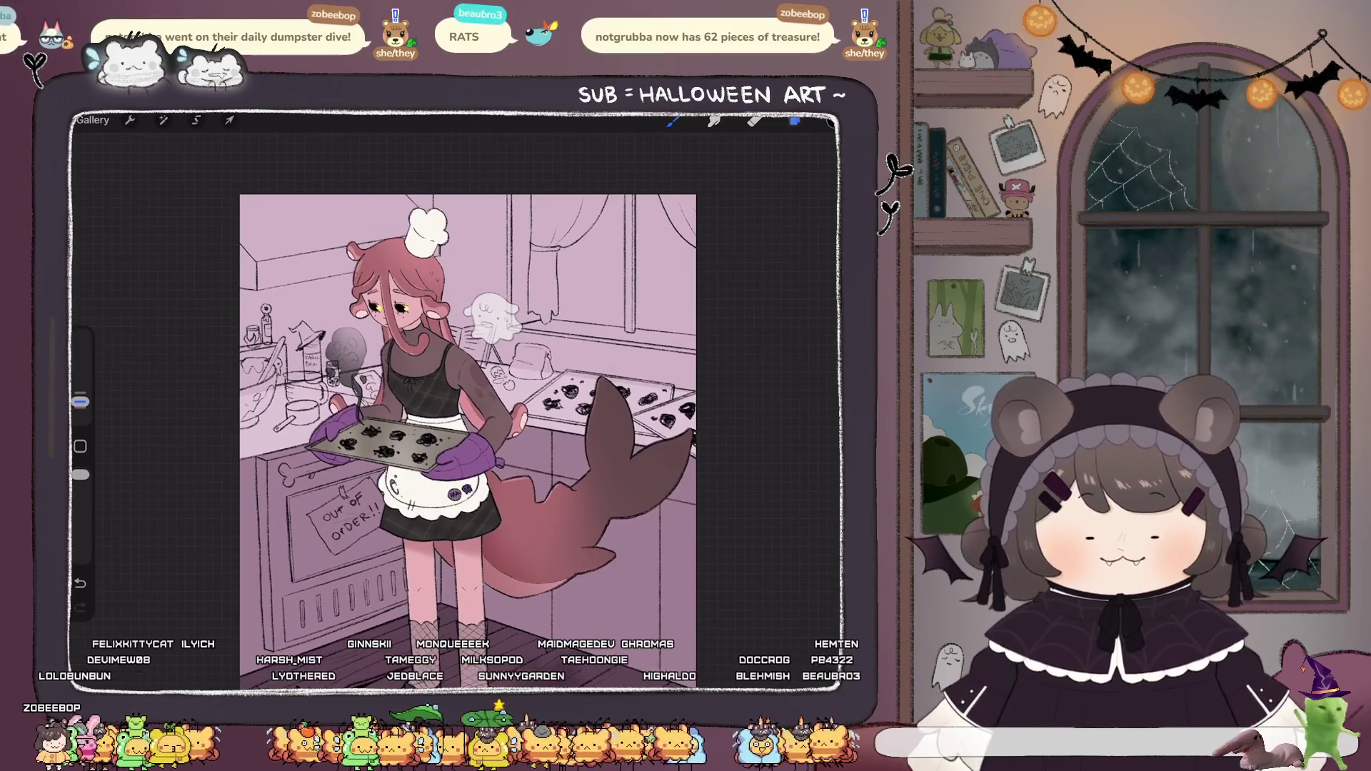
left_click(795, 121)
scroll(732, 393, "up", 2)
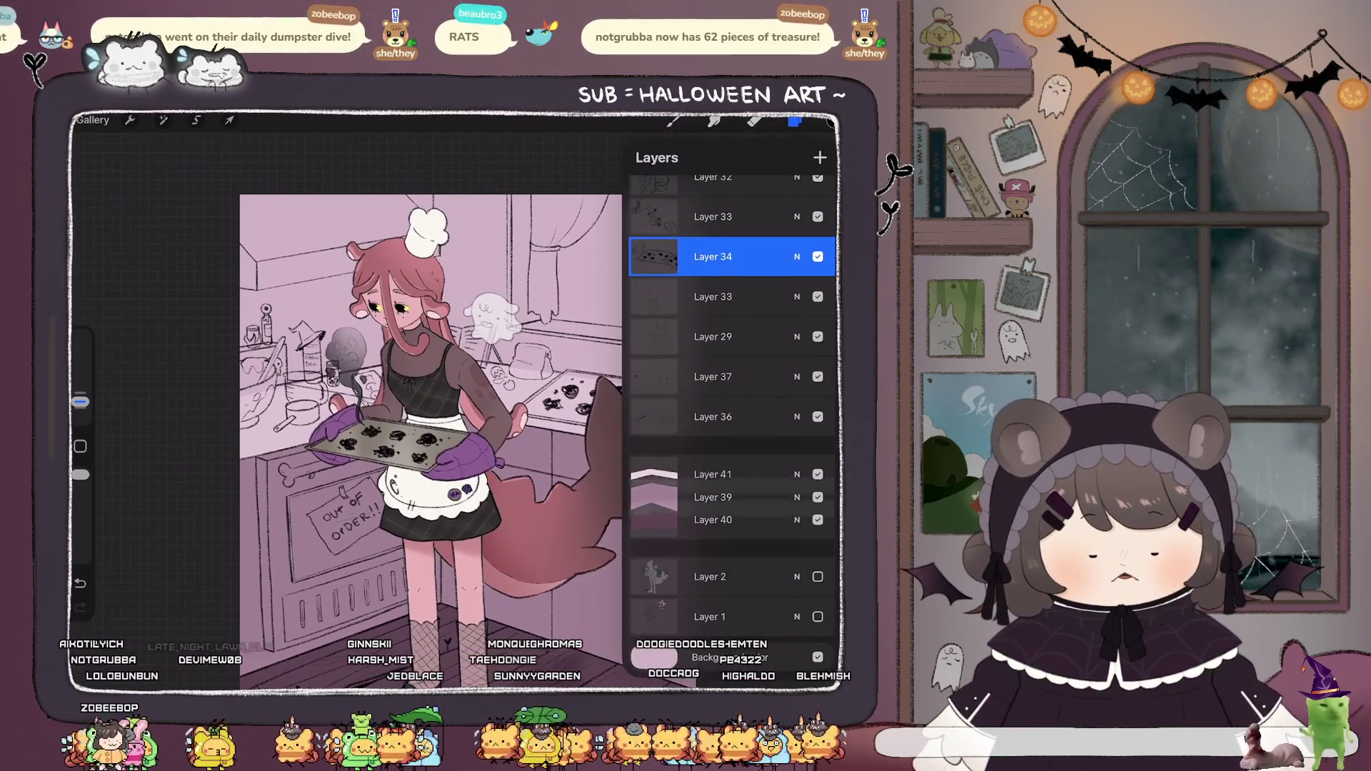
left_click(163, 120)
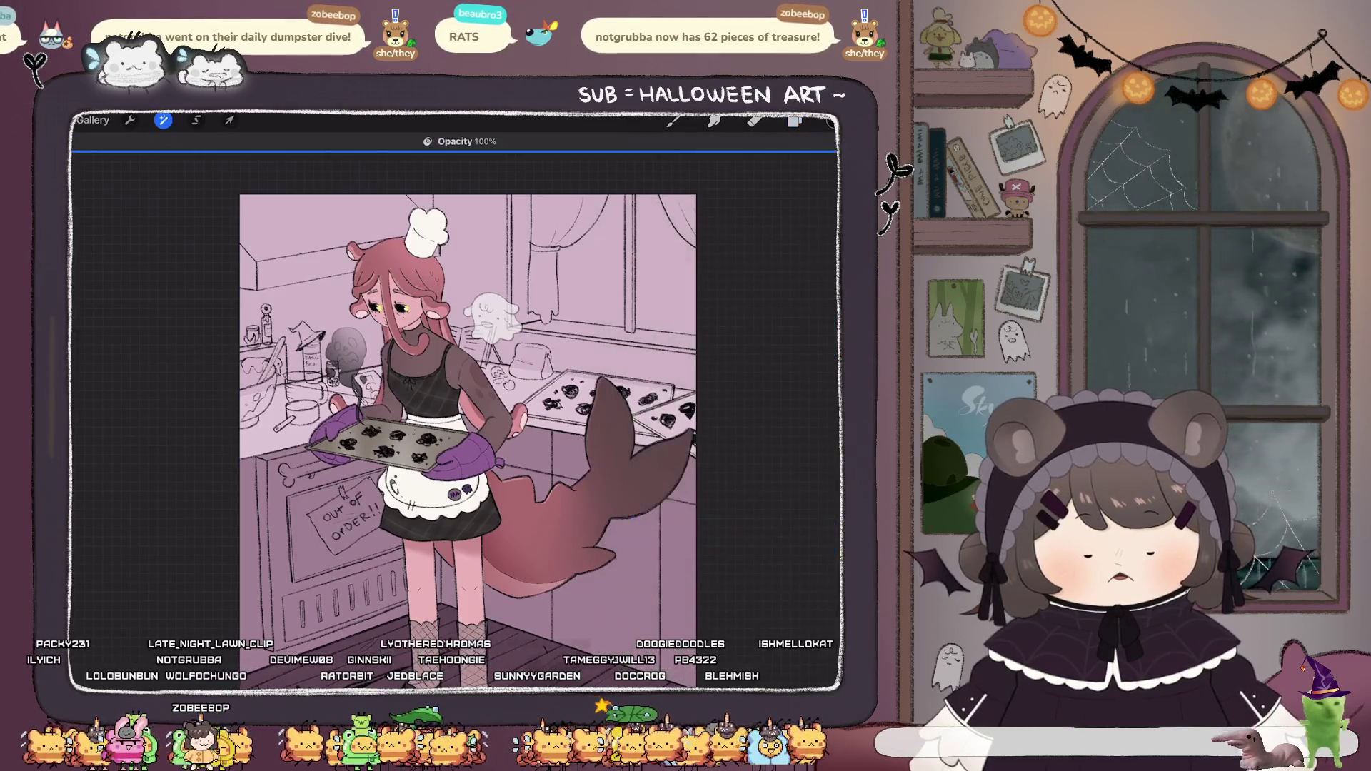
scroll(508, 462, "down", 3)
scroll(464, 464, "up", 2)
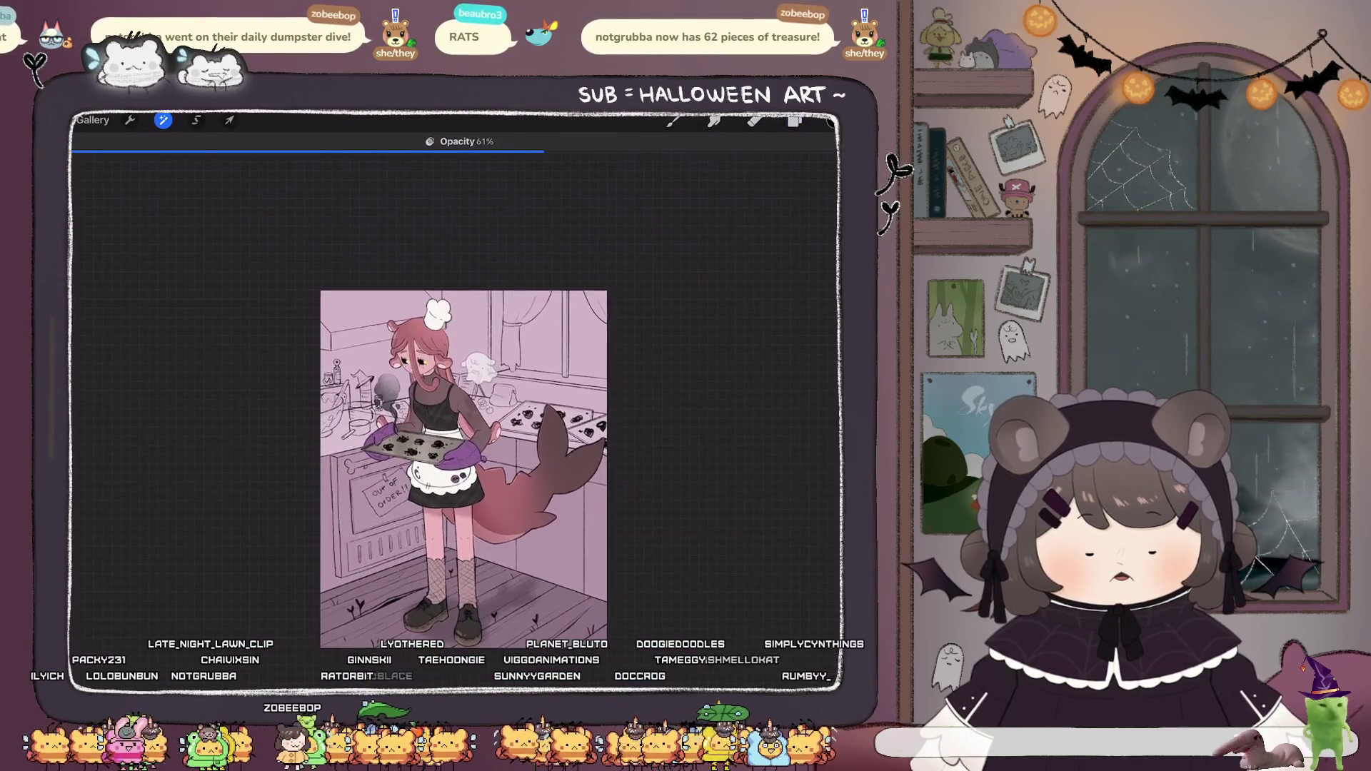
key("ctrl+z")
Undo the merge so Layers 41, 39 and 40 are separate again.
left_click(794, 121)
key("ctrl+z")
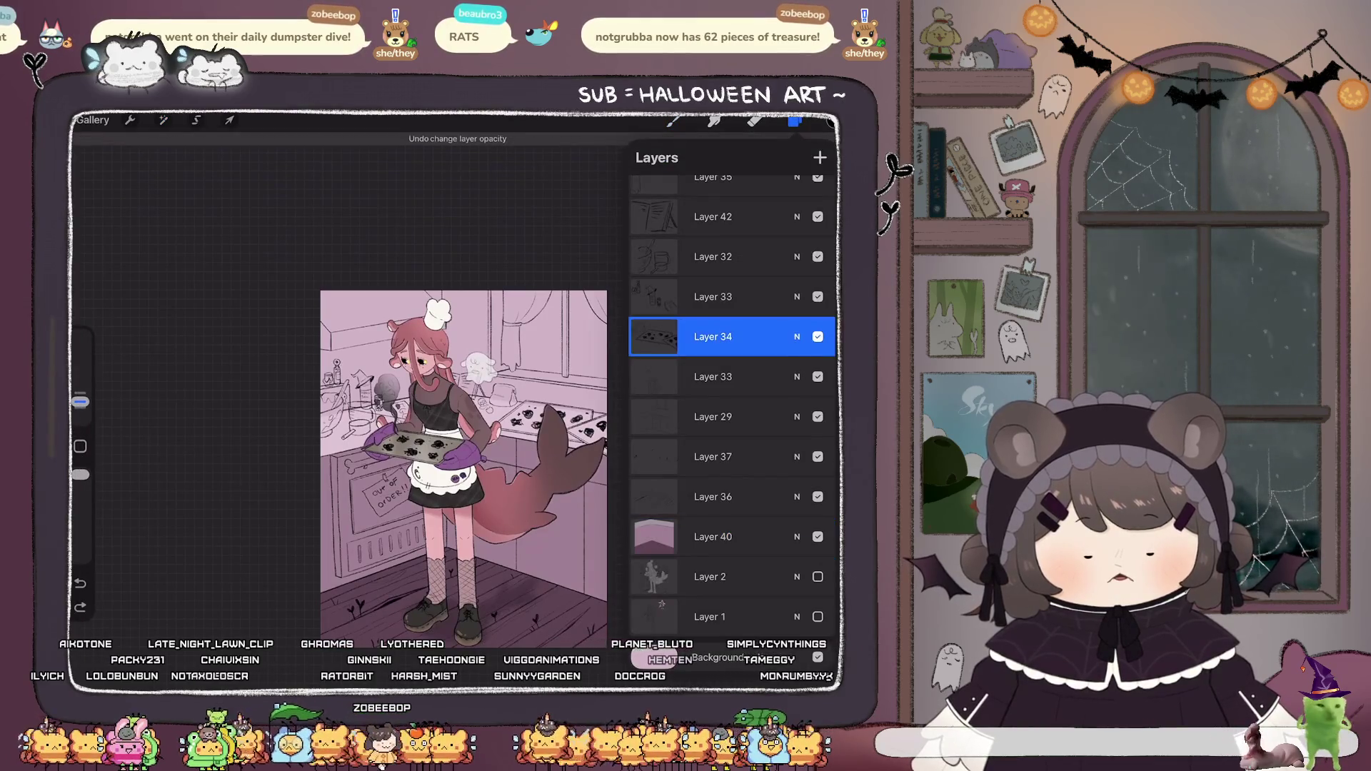
scroll(732, 393, "down", 2)
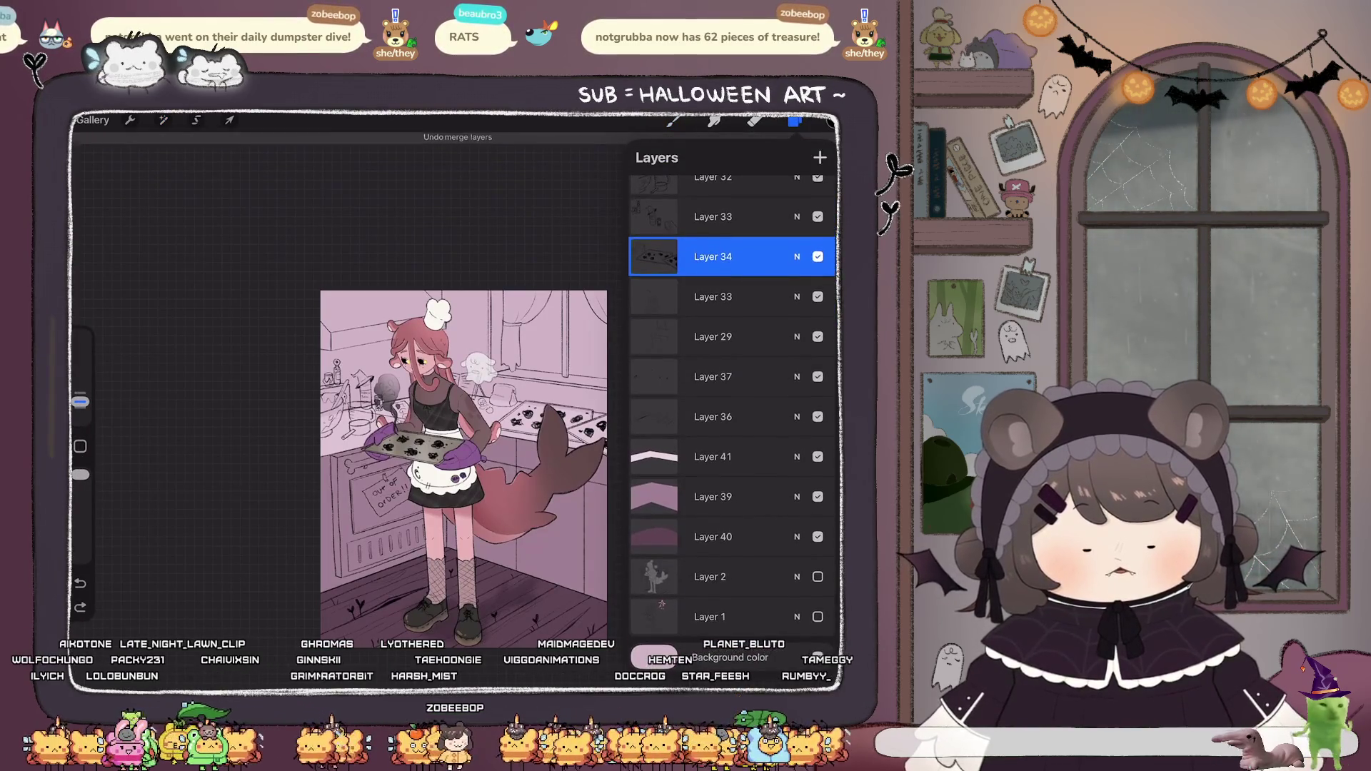
Sample the colour near the chef hat, select Layer 2, and dismiss the hidden-layer warning.
left_click(461, 307)
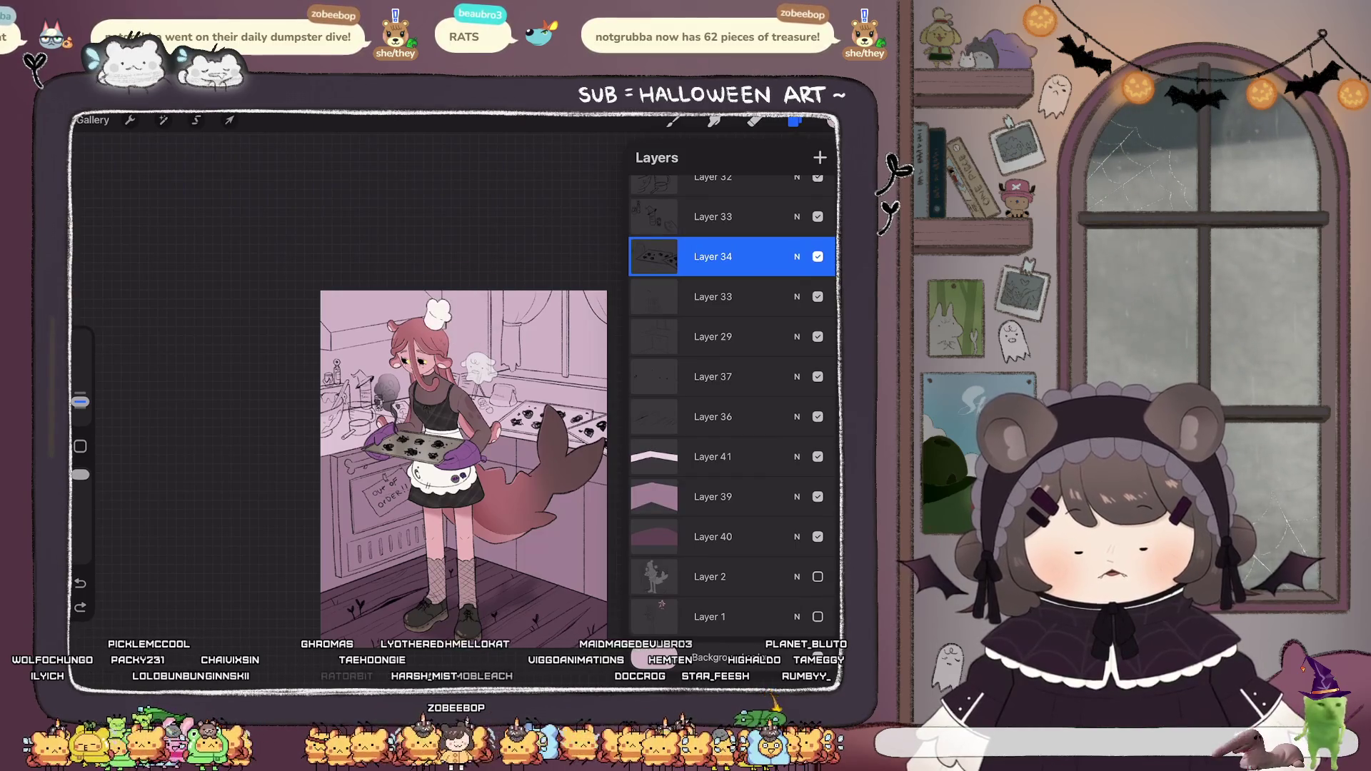
left_click(715, 577)
left_click(674, 120)
left_click(464, 429)
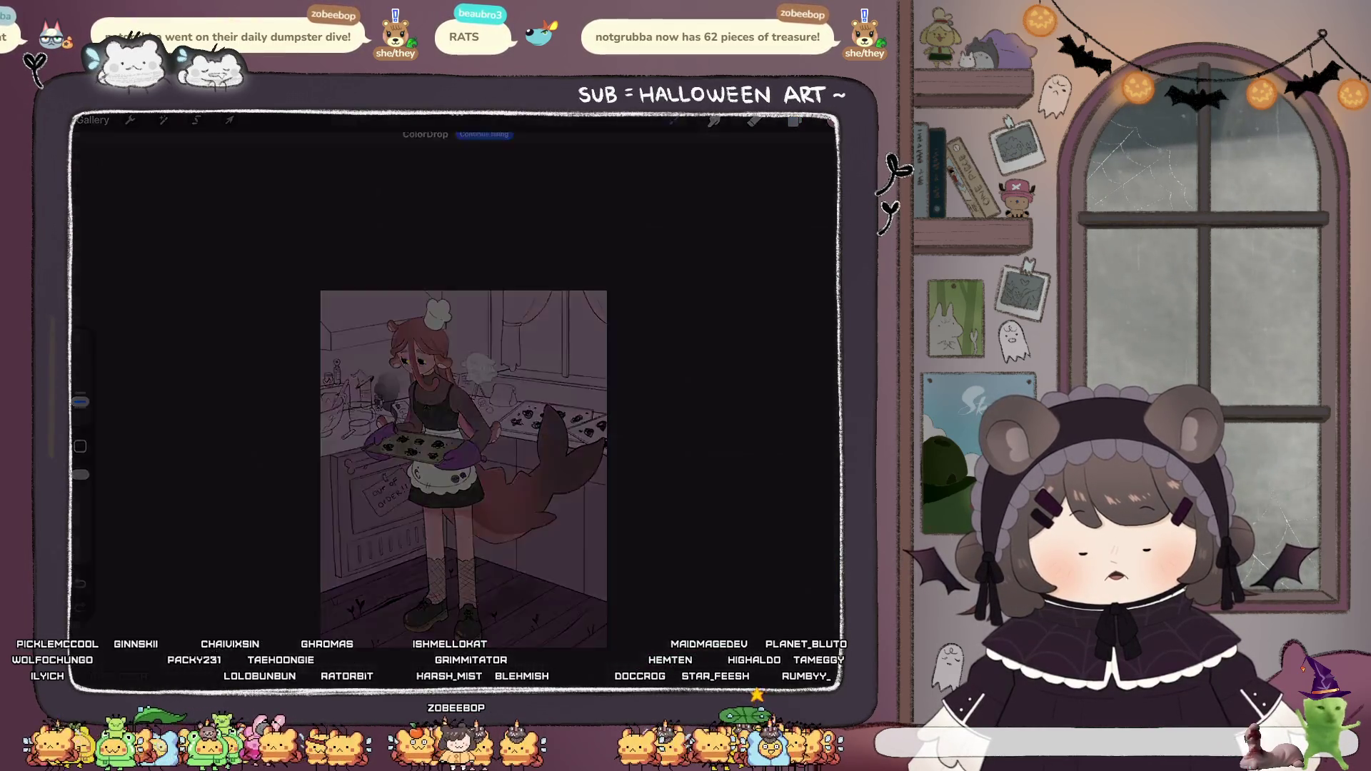
Add a new layer and fill it with pink using ColorDrop.
left_click(374, 432)
left_click(794, 120)
left_click(820, 157)
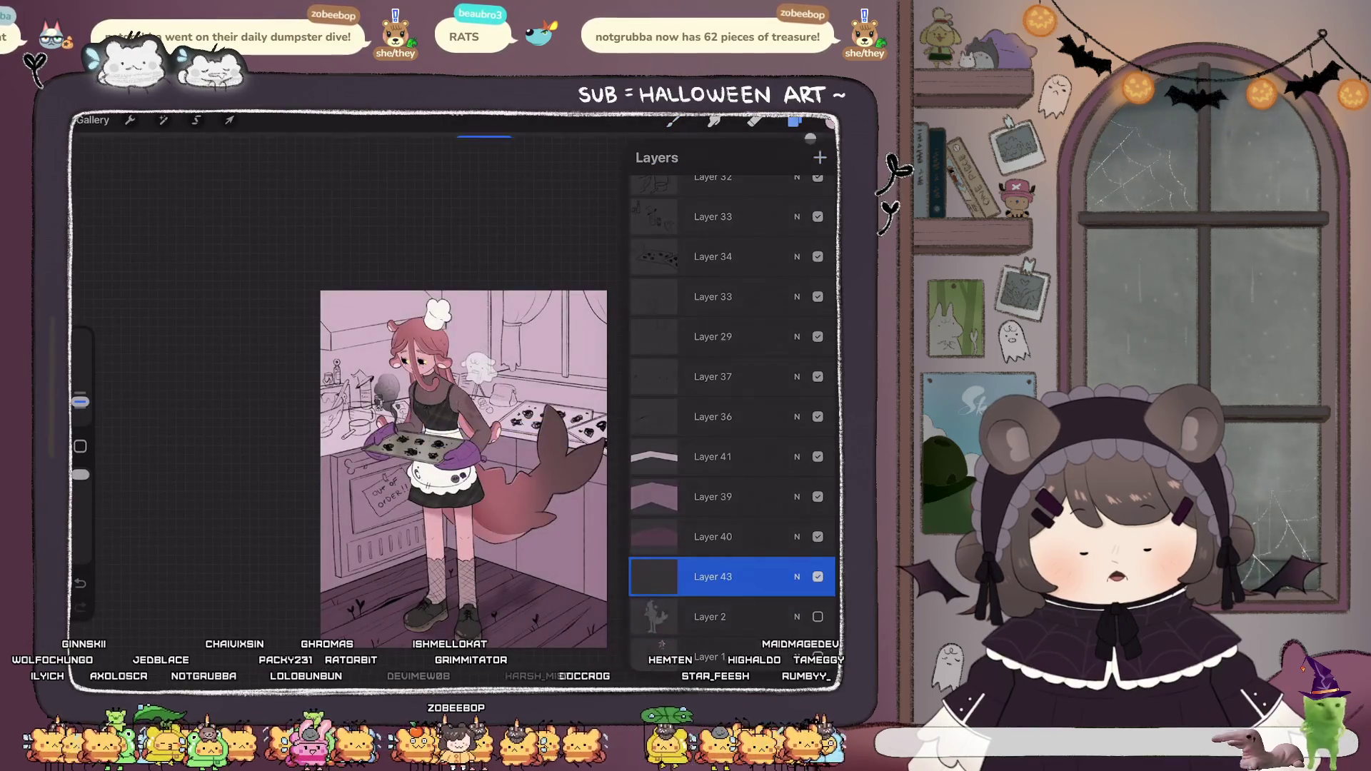
left_click_drag(821, 120, 464, 429)
left_click(795, 120)
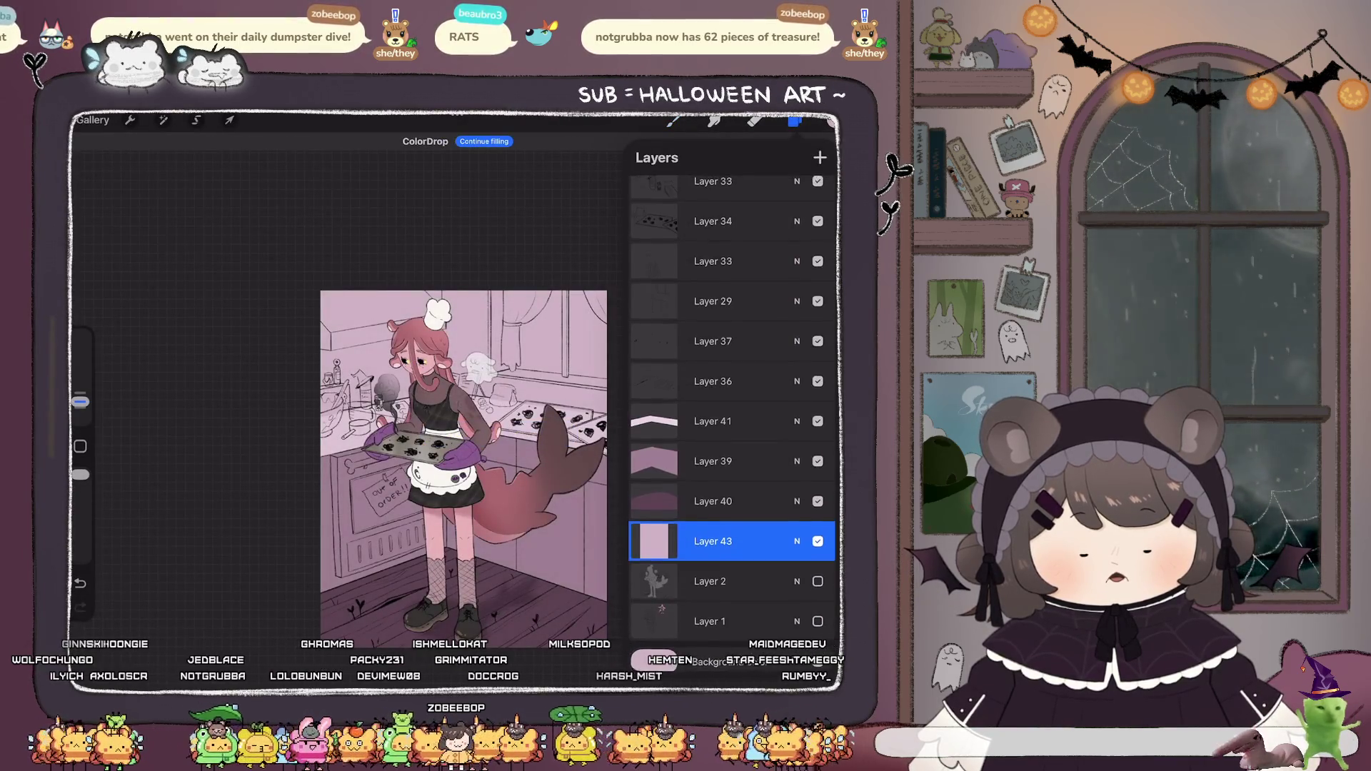
Merge Layers 41, 39 and 40 into Layer 43, copy it, then undo the merge.
scroll(732, 392, "up", 1)
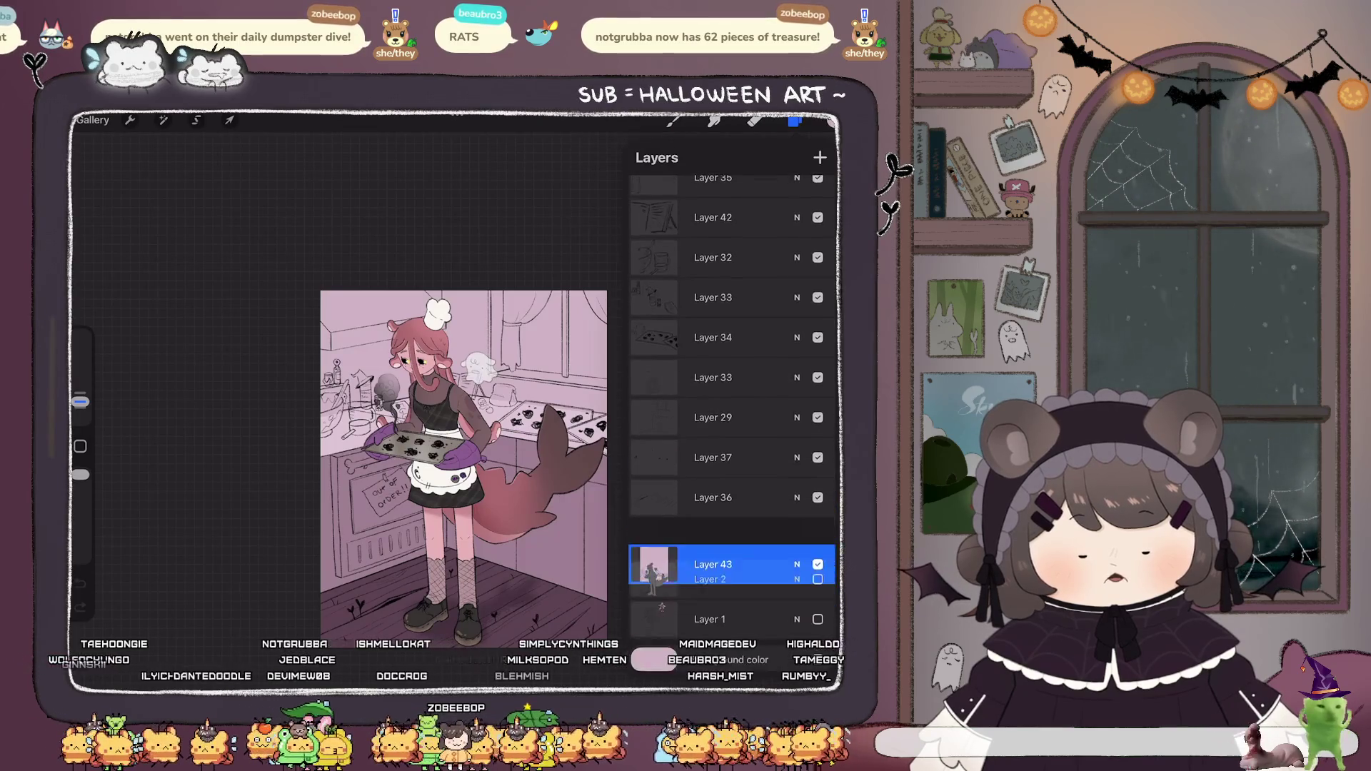
left_click(654, 537)
left_click(537, 446)
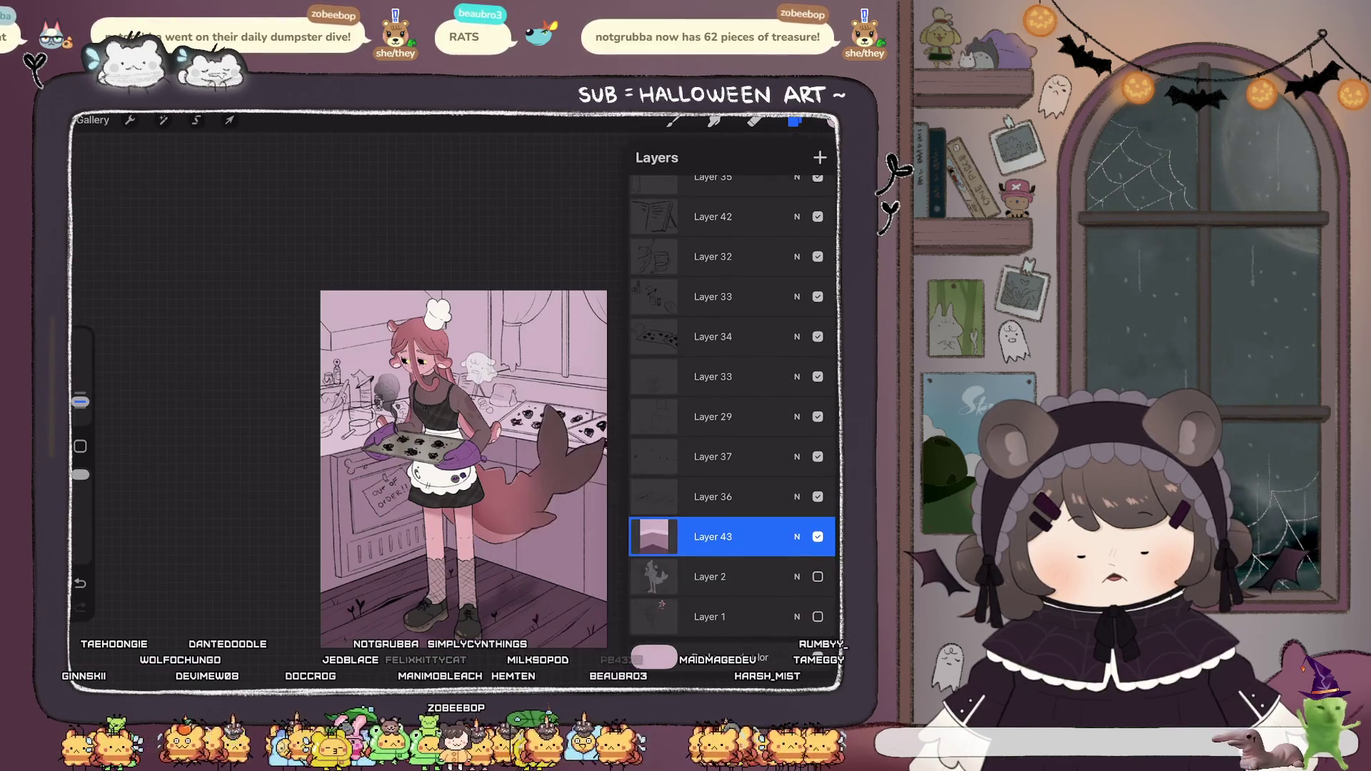
key("ctrl+z")
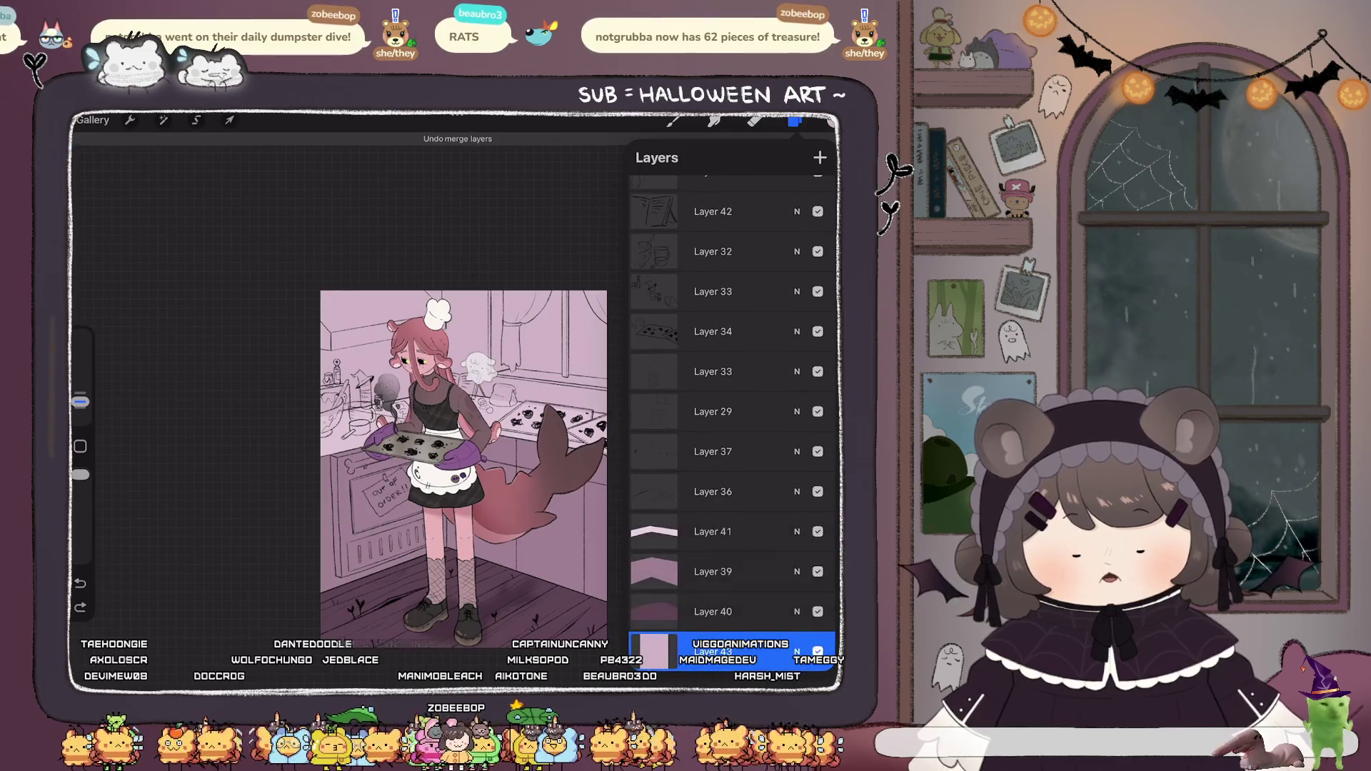
left_click(130, 120)
left_click(143, 420)
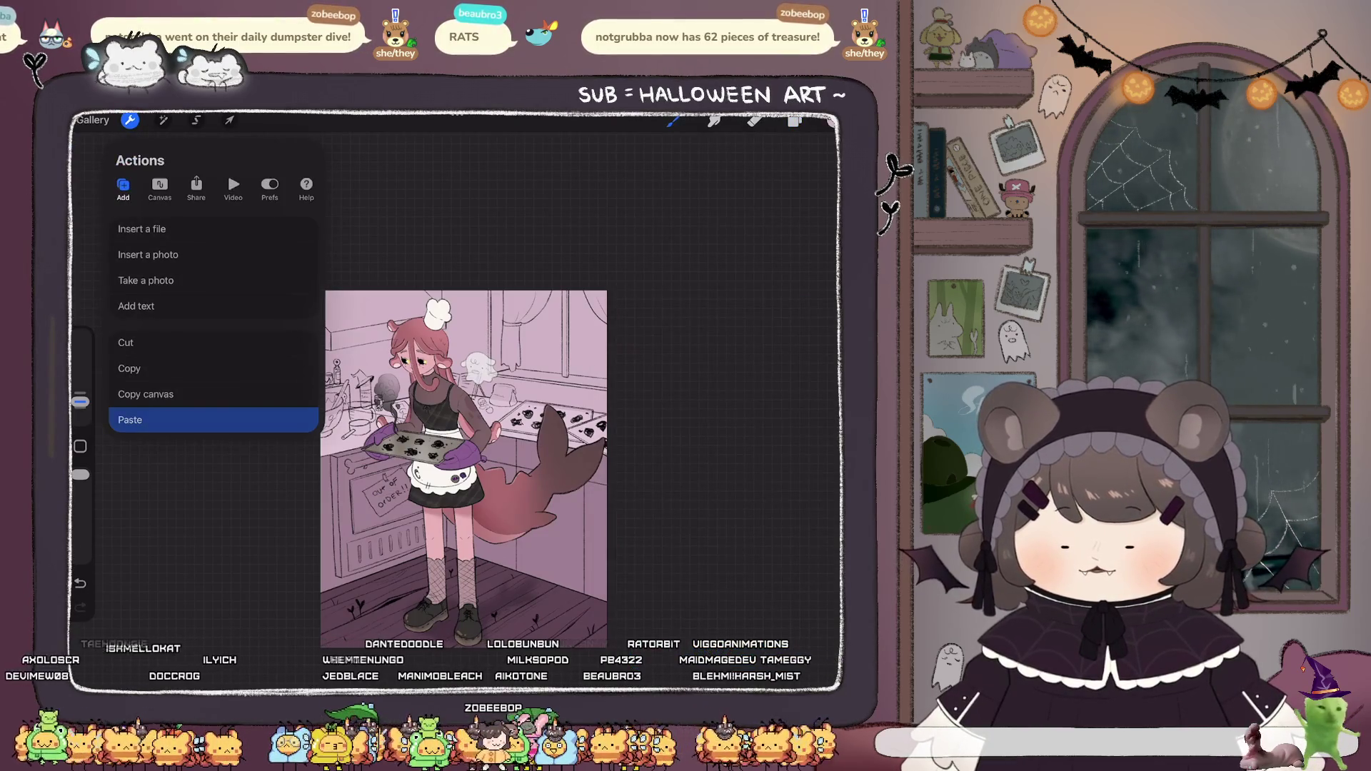
Paste the copied merged image and freehand-select the left side of the drawing.
left_click(196, 120)
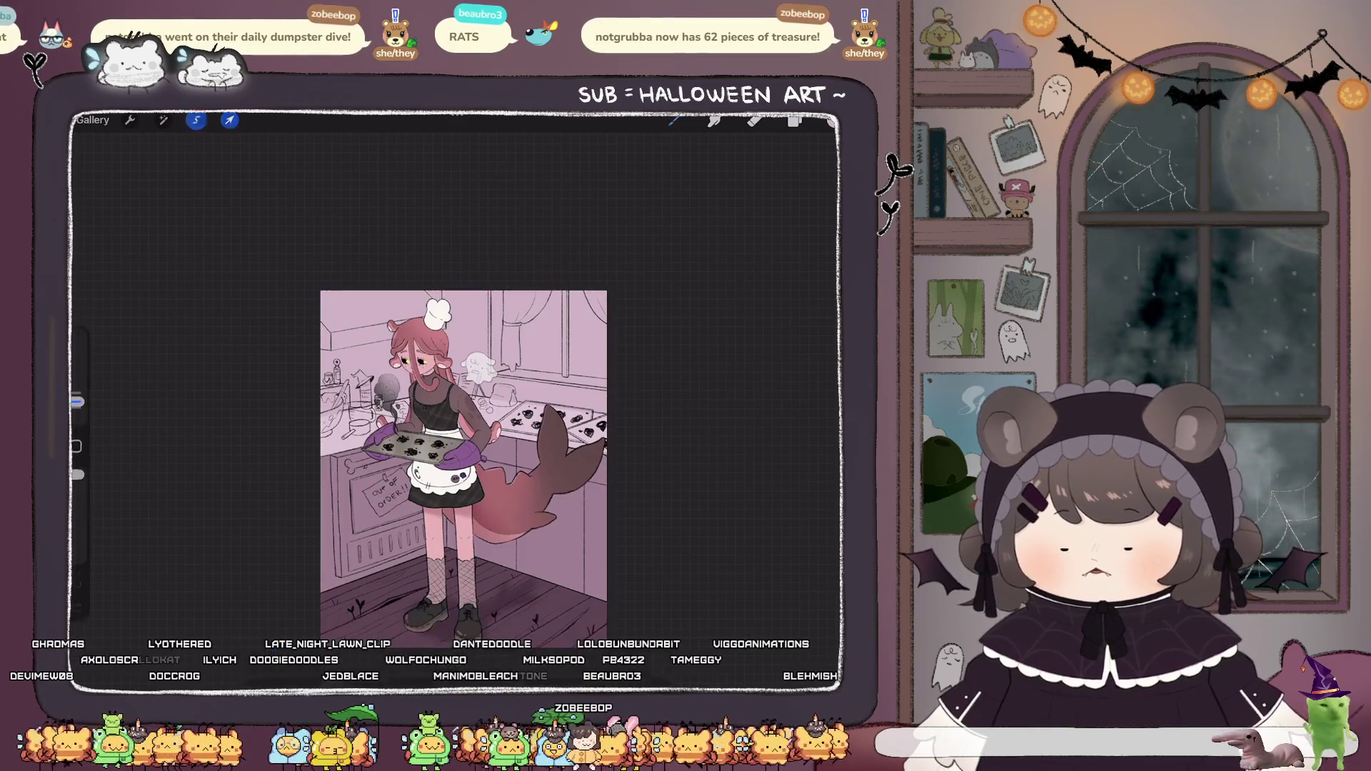
left_click_drag(464, 443, 453, 377)
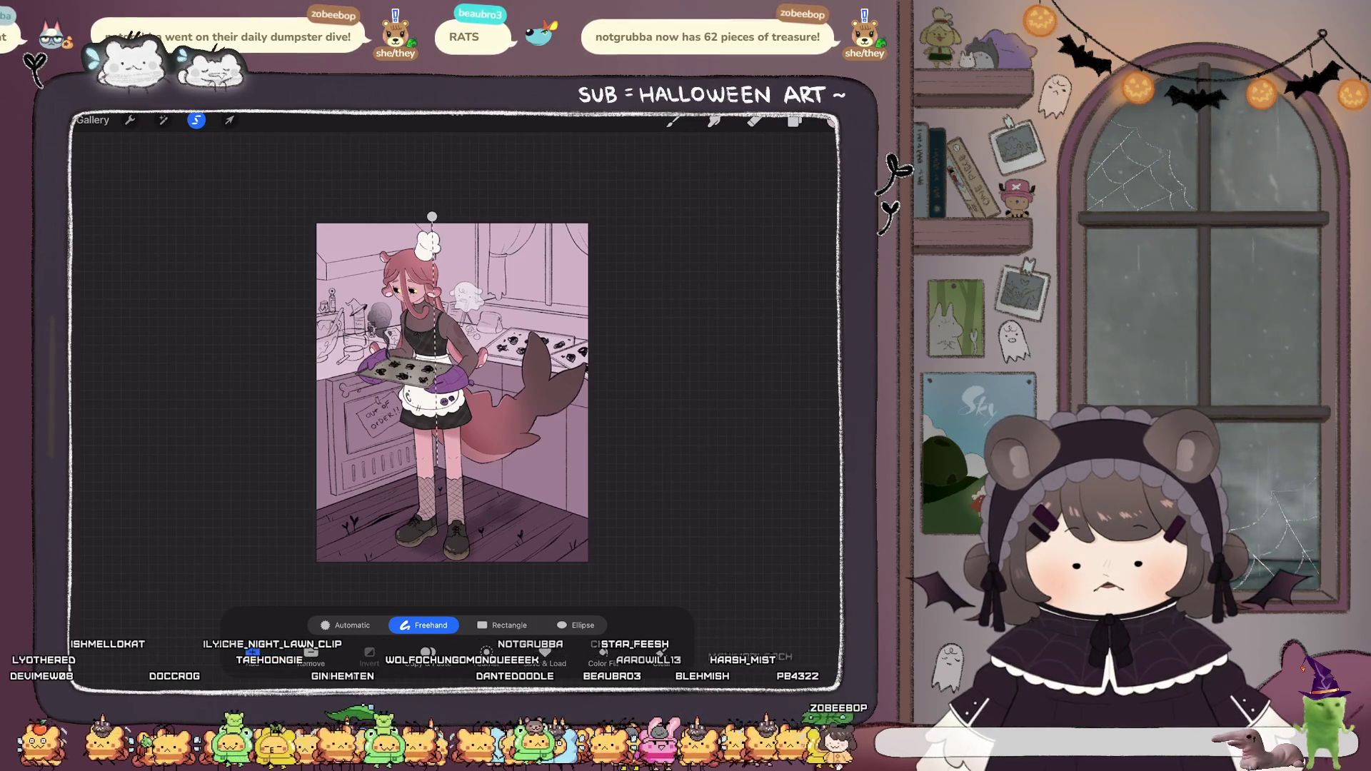
left_click_drag(314, 510, 330, 160)
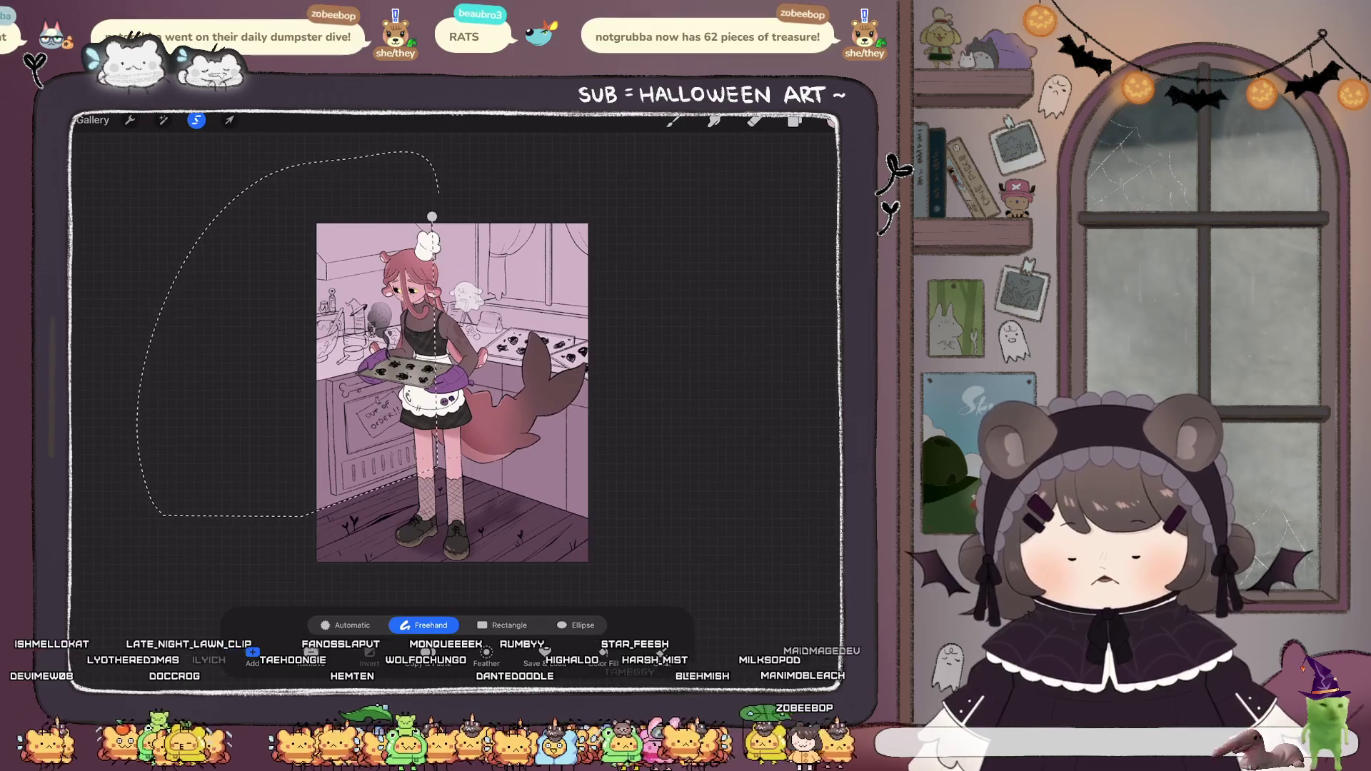
Darken the selected left side with a Hue, Saturation, Brightness adjustment.
left_click(163, 119)
left_click(136, 186)
left_click_drag(637, 660, 617, 660)
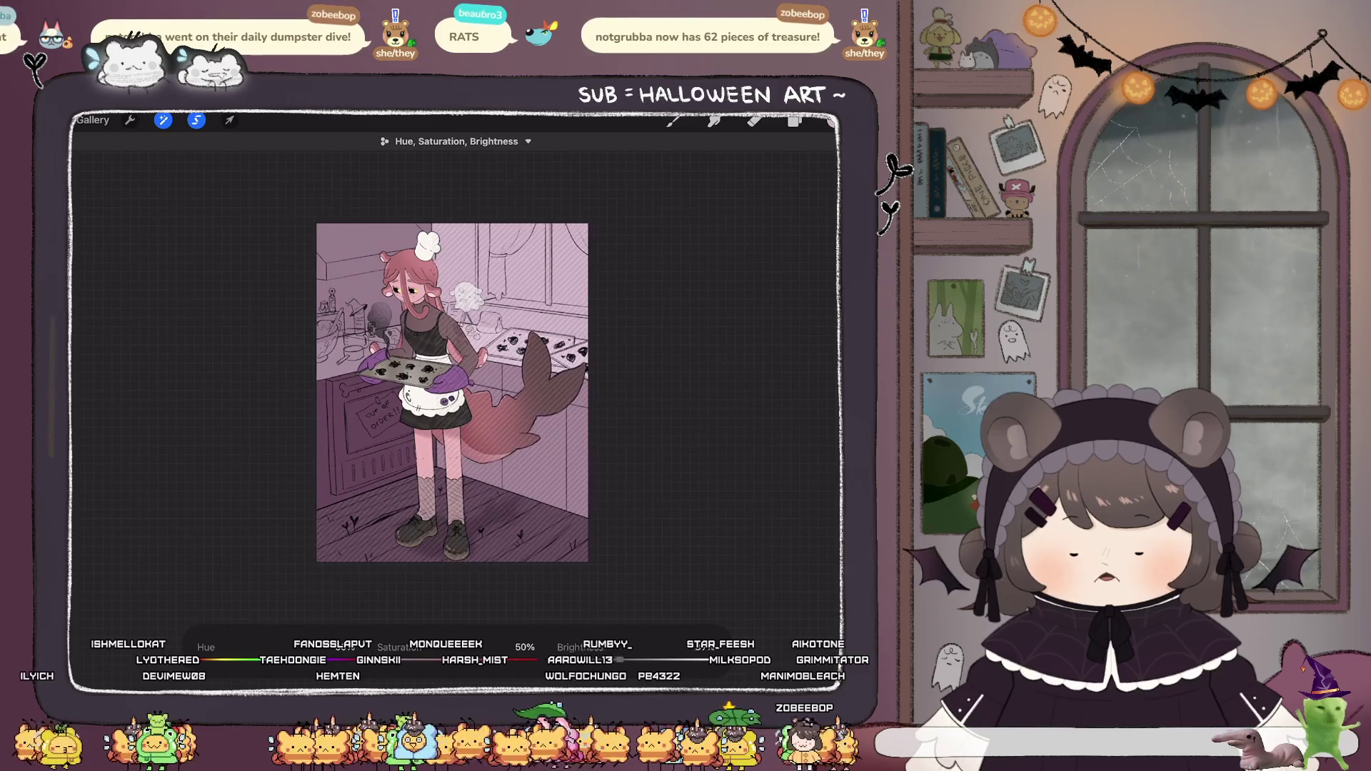
Commit the 38% brightness darkening on the left side and clear the selection.
left_click(794, 120)
left_click(794, 120)
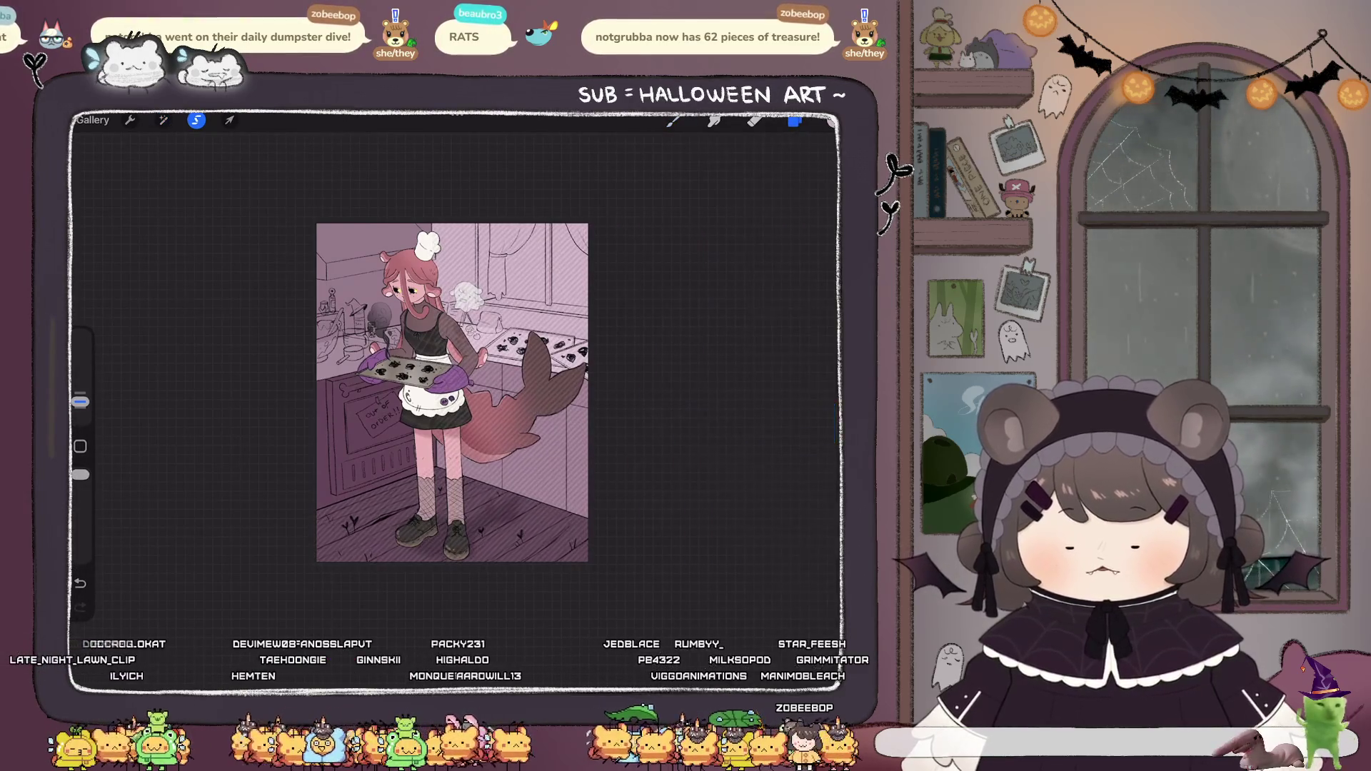
left_click(673, 120)
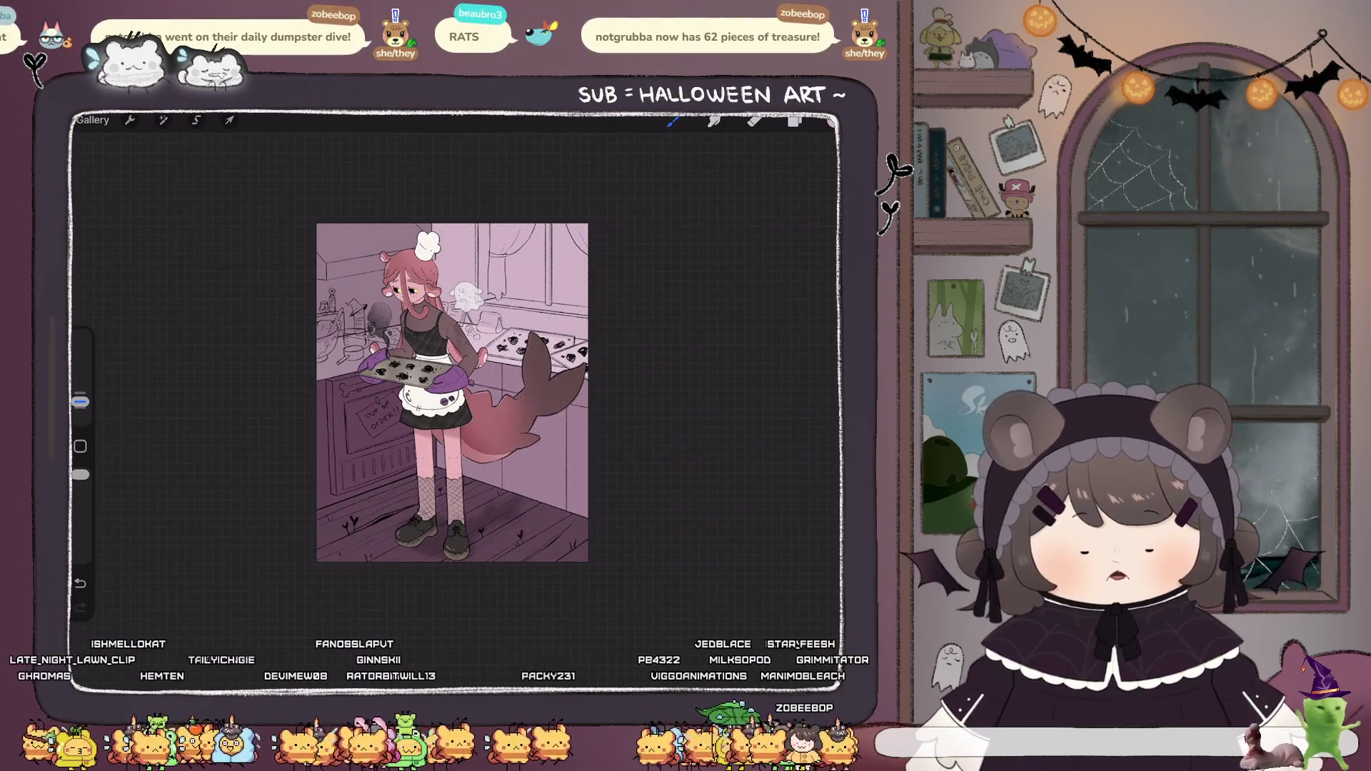
scroll(414, 396, "up", 2)
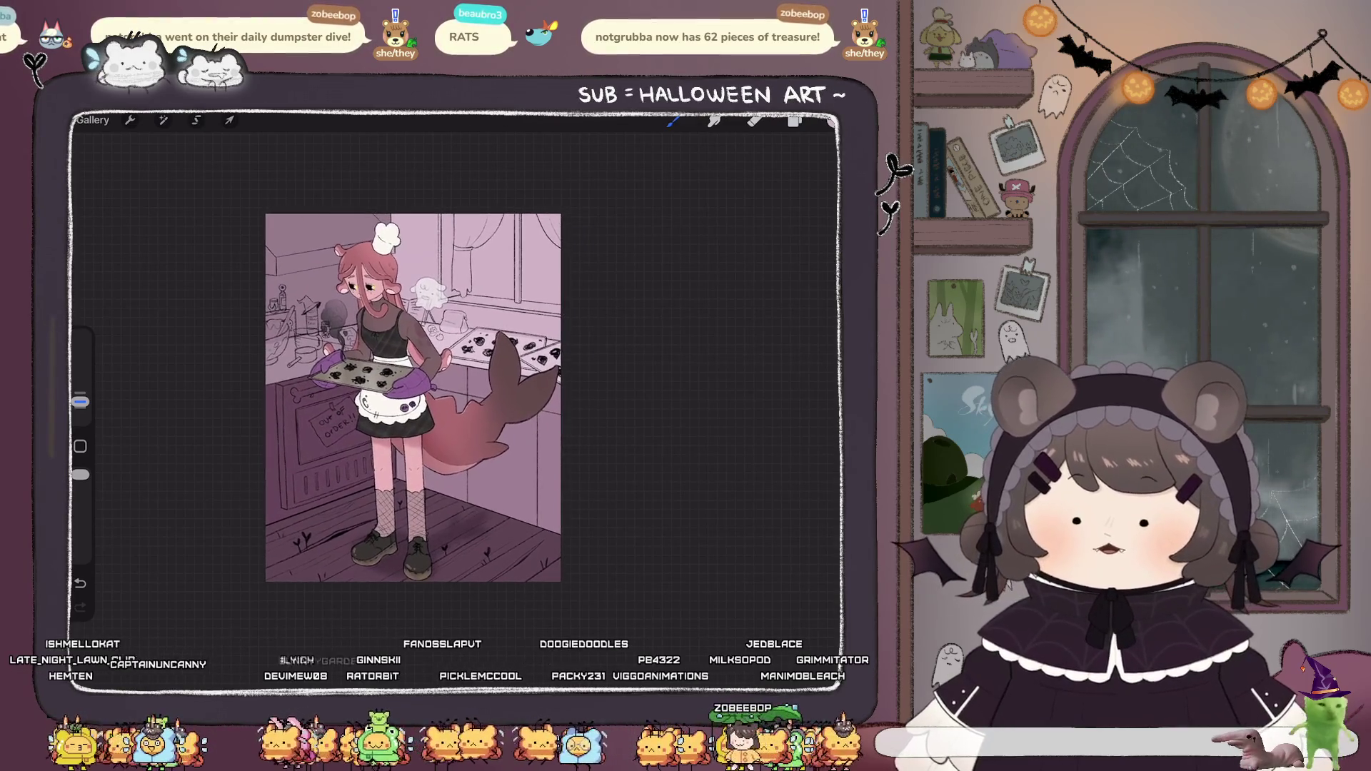
Outline the lower floor area with a freehand selection.
left_click(196, 120)
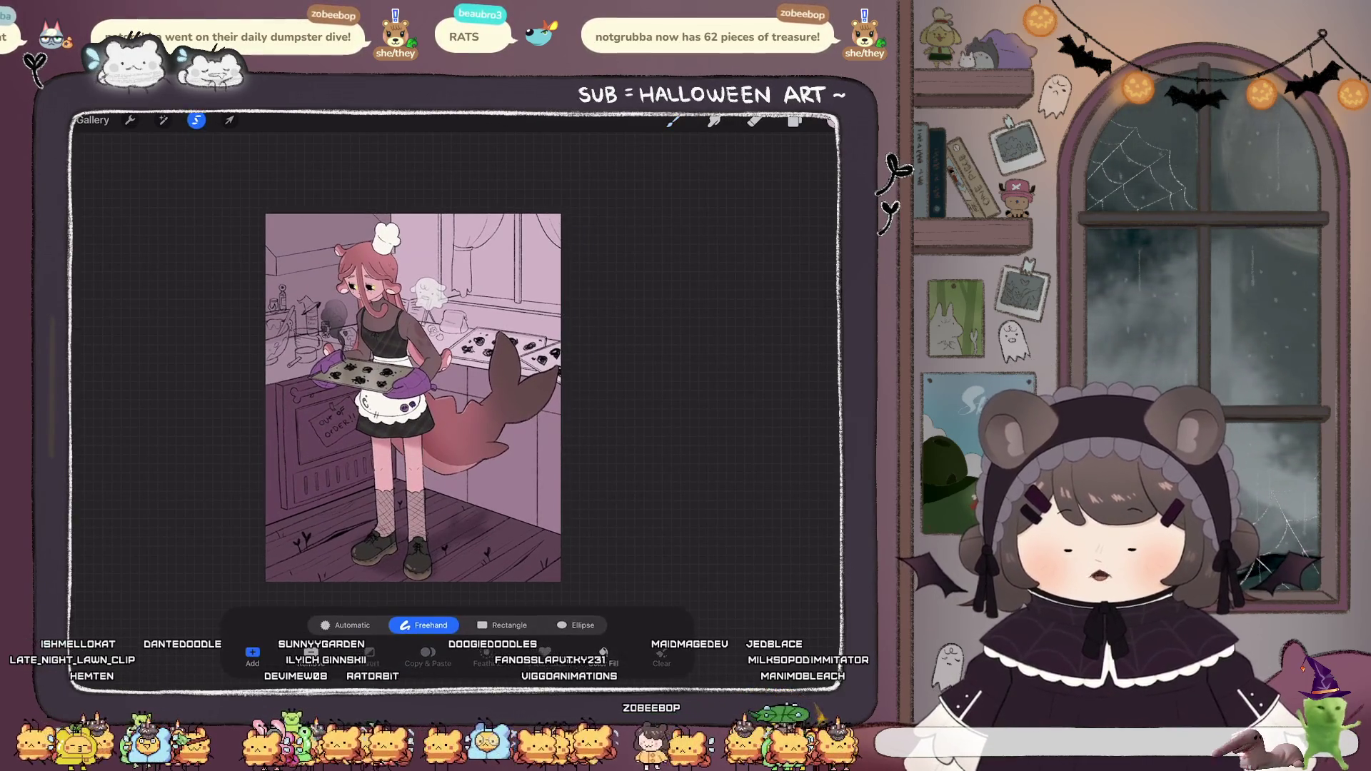
left_click(264, 527)
left_click(393, 483)
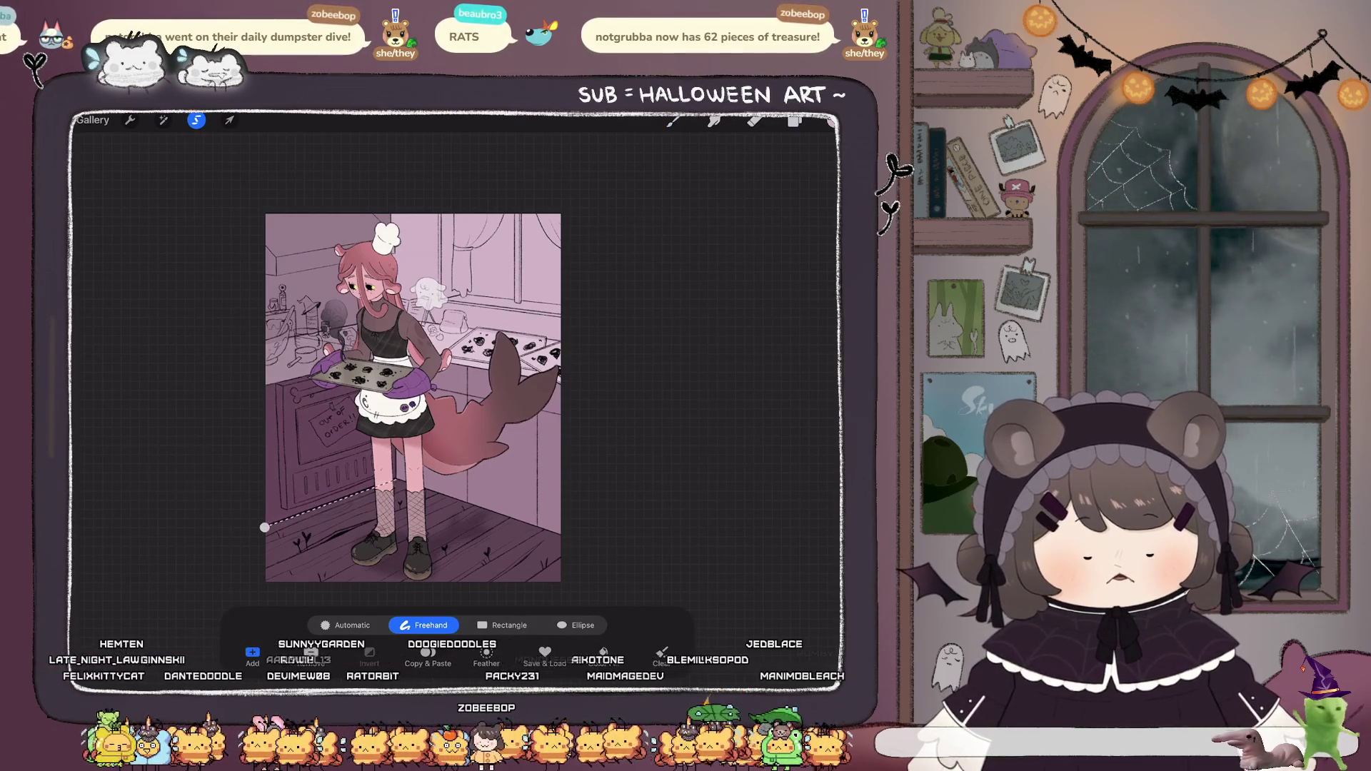
left_click_drag(414, 427, 275, 590)
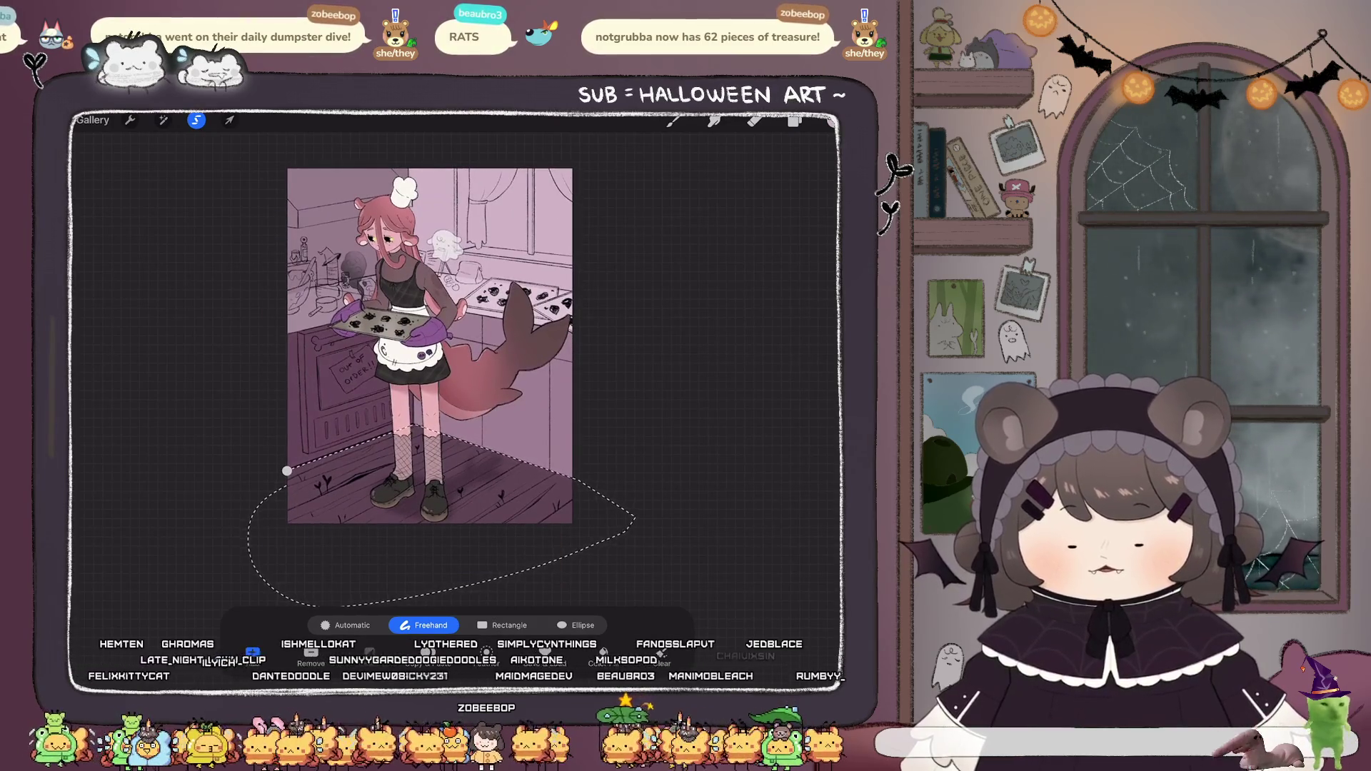
left_click_drag(287, 471, 259, 500)
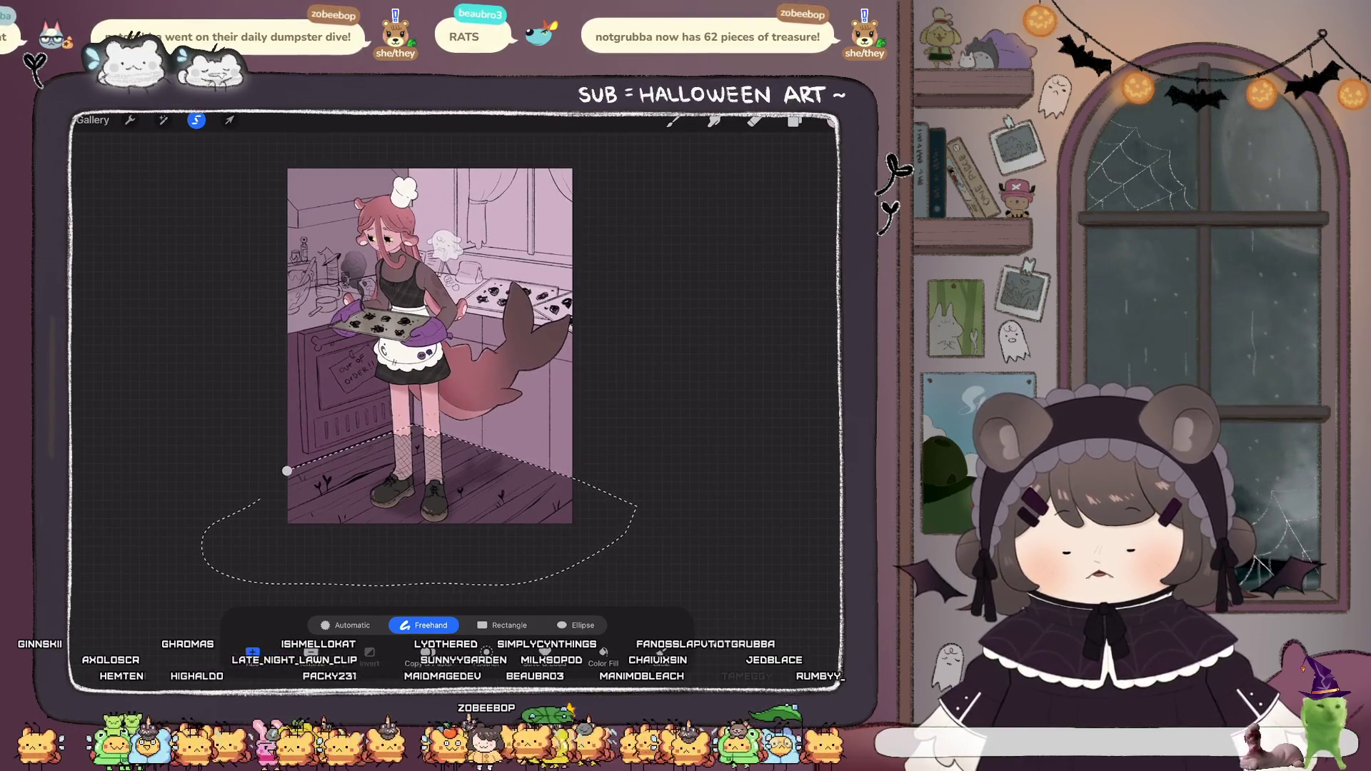
Darken the selected floor to 47% brightness with slightly reduced saturation.
left_click(163, 119)
left_click(136, 181)
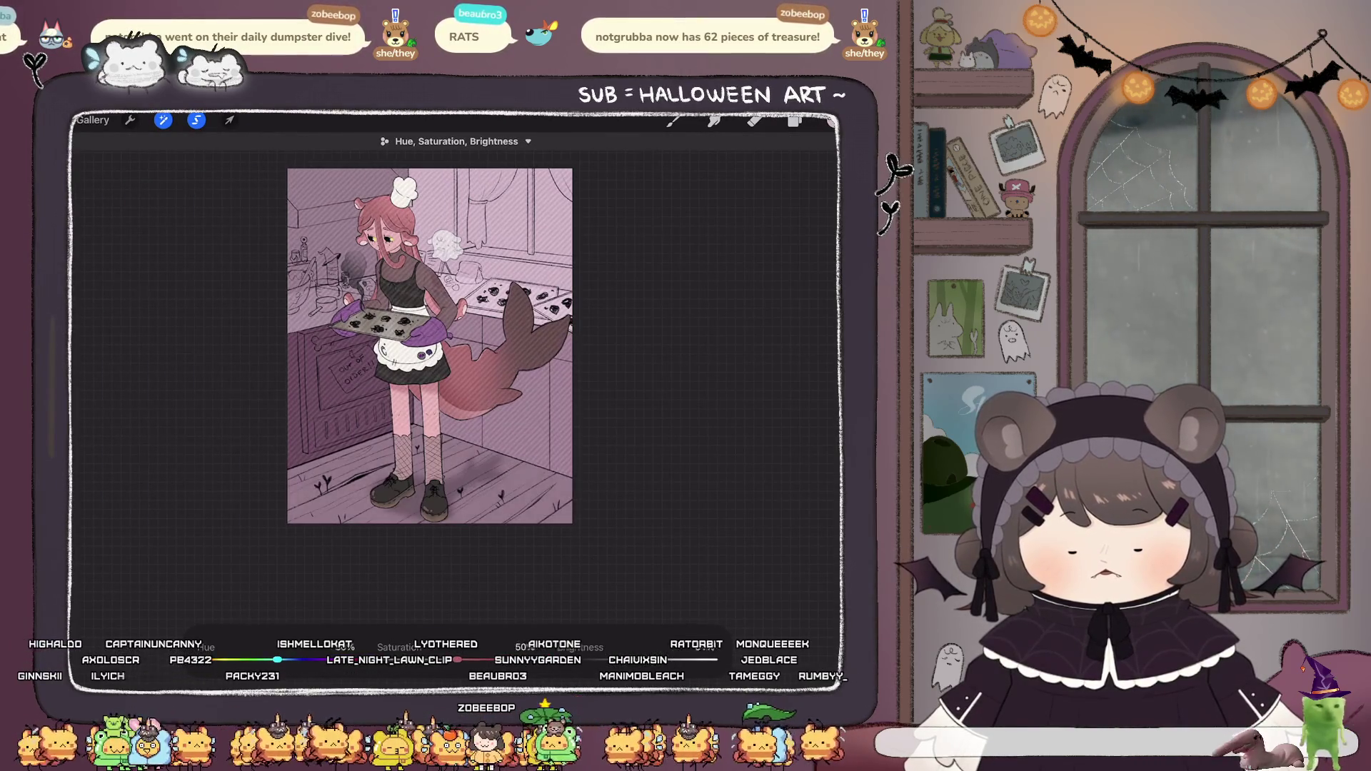
left_click_drag(664, 660, 665, 660)
left_click_drag(457, 659, 466, 660)
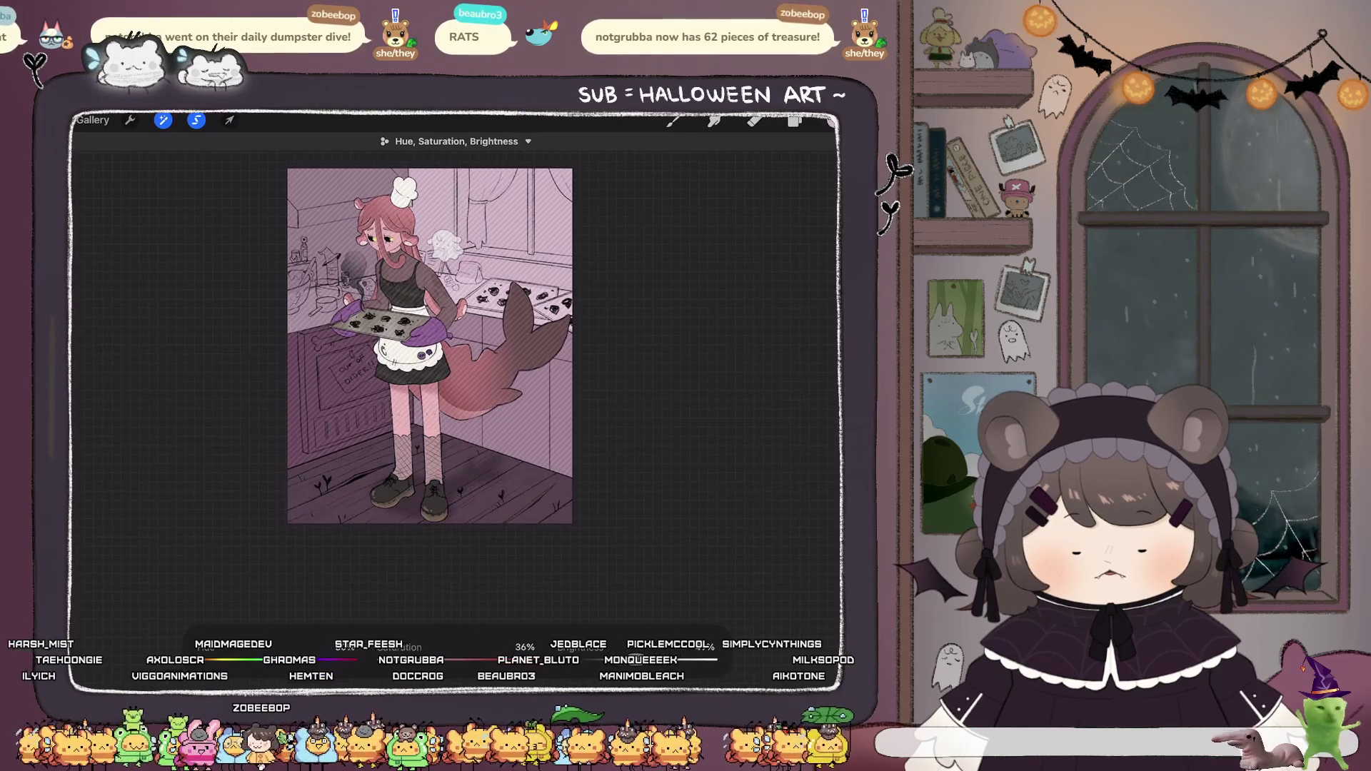
left_click(795, 121)
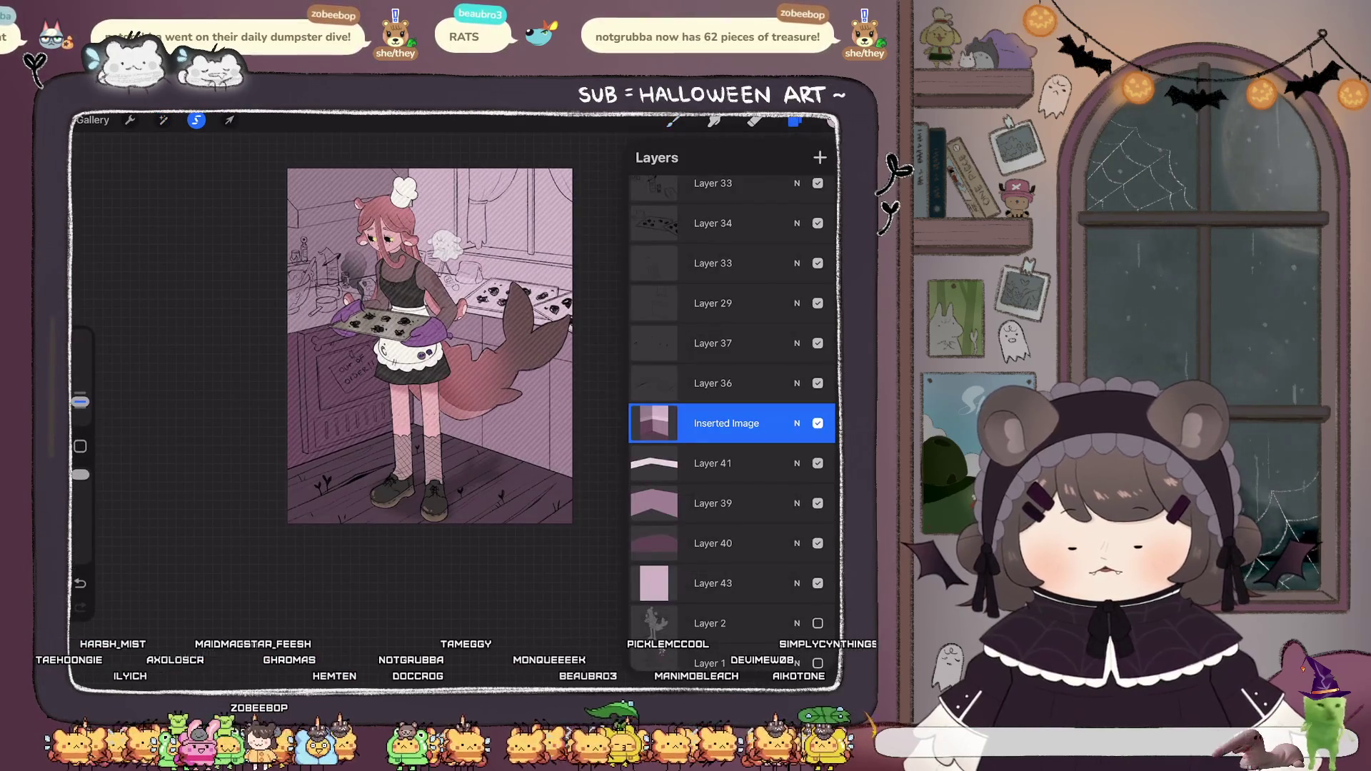
Try a hue shift on the pasted kitchen image, then undo it to keep its pink tones.
scroll(384, 395, "down", 3)
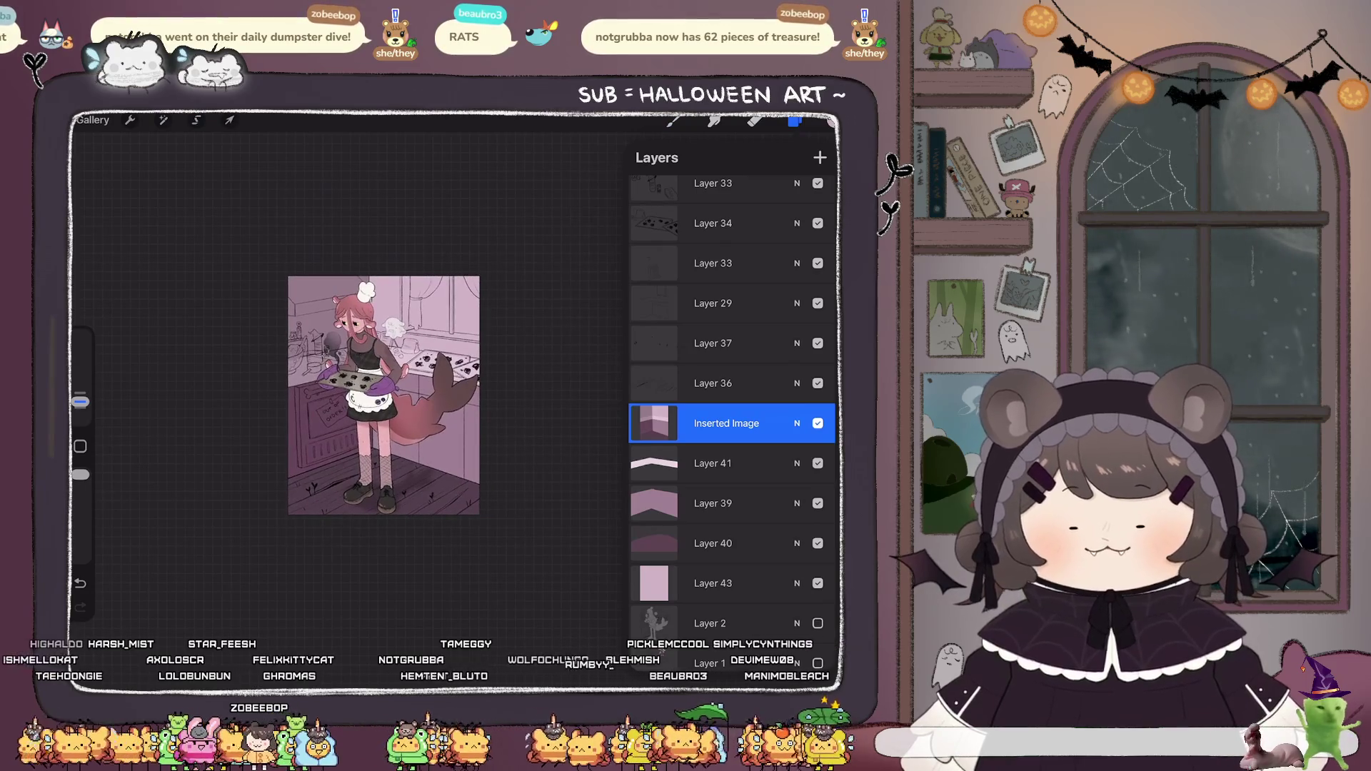
scroll(389, 377, "up", 3)
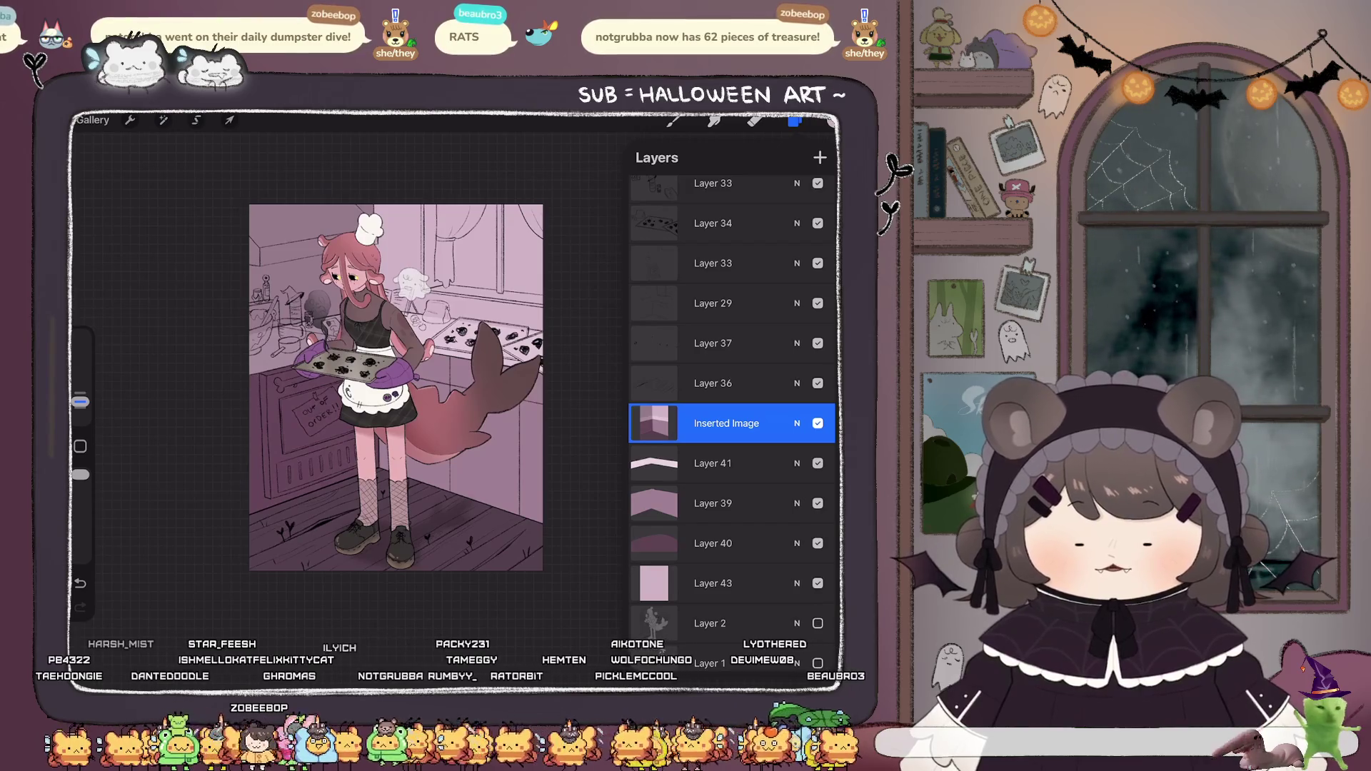
left_click(163, 120)
left_click(179, 183)
mouse_move(255, 660)
left_mouse_down()
mouse_move(214, 660)
mouse_move(295, 660)
left_mouse_up()
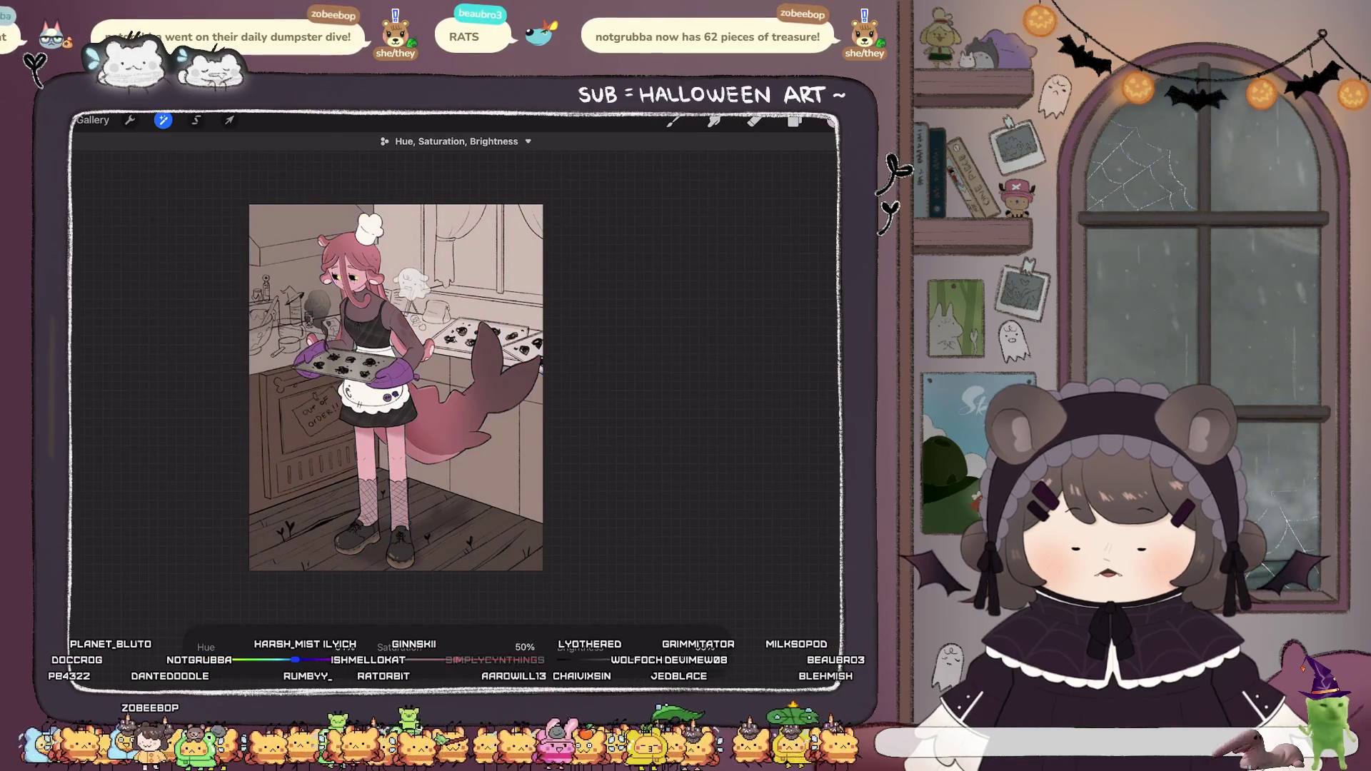
key("ctrl+z")
key("ctrl+z")
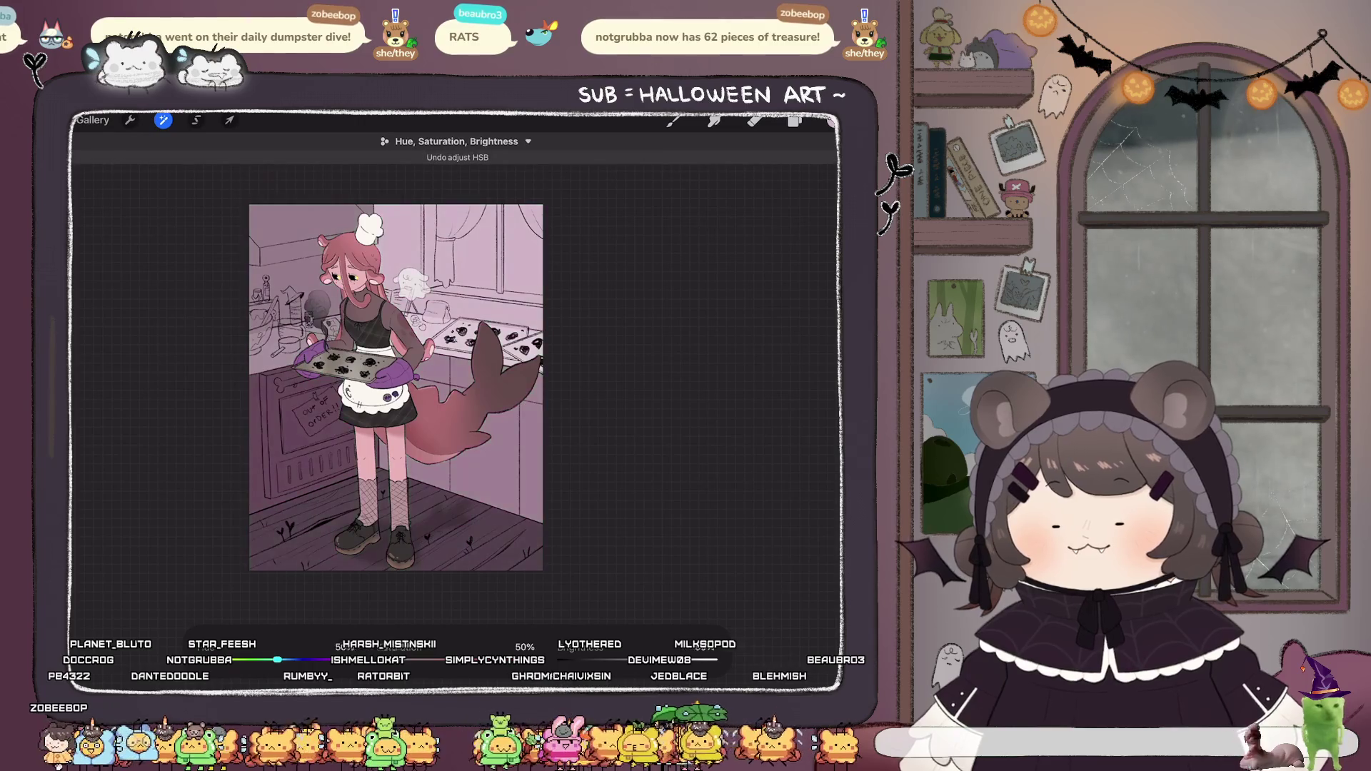
left_click(163, 120)
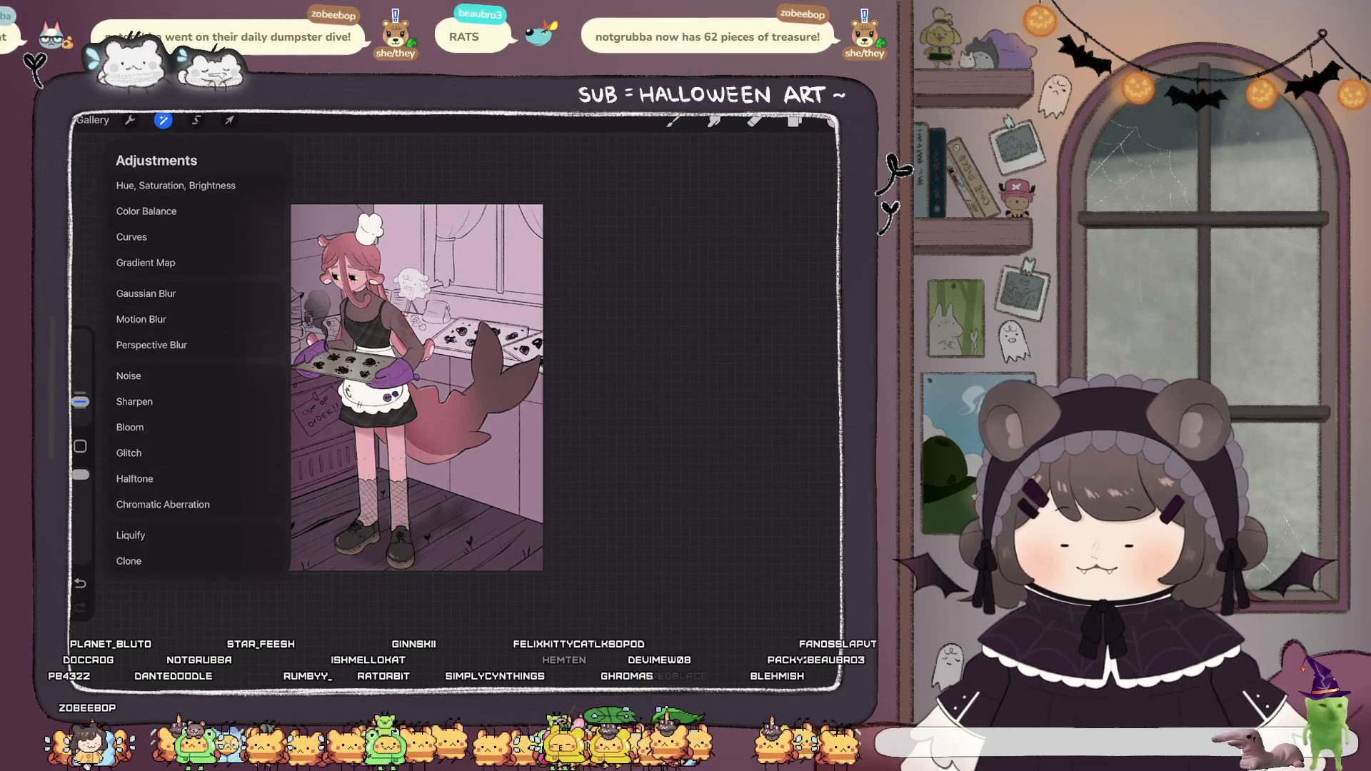
Apply a Gradient Map and preview presets including Gradient, Noir and Mocha.
left_click(146, 262)
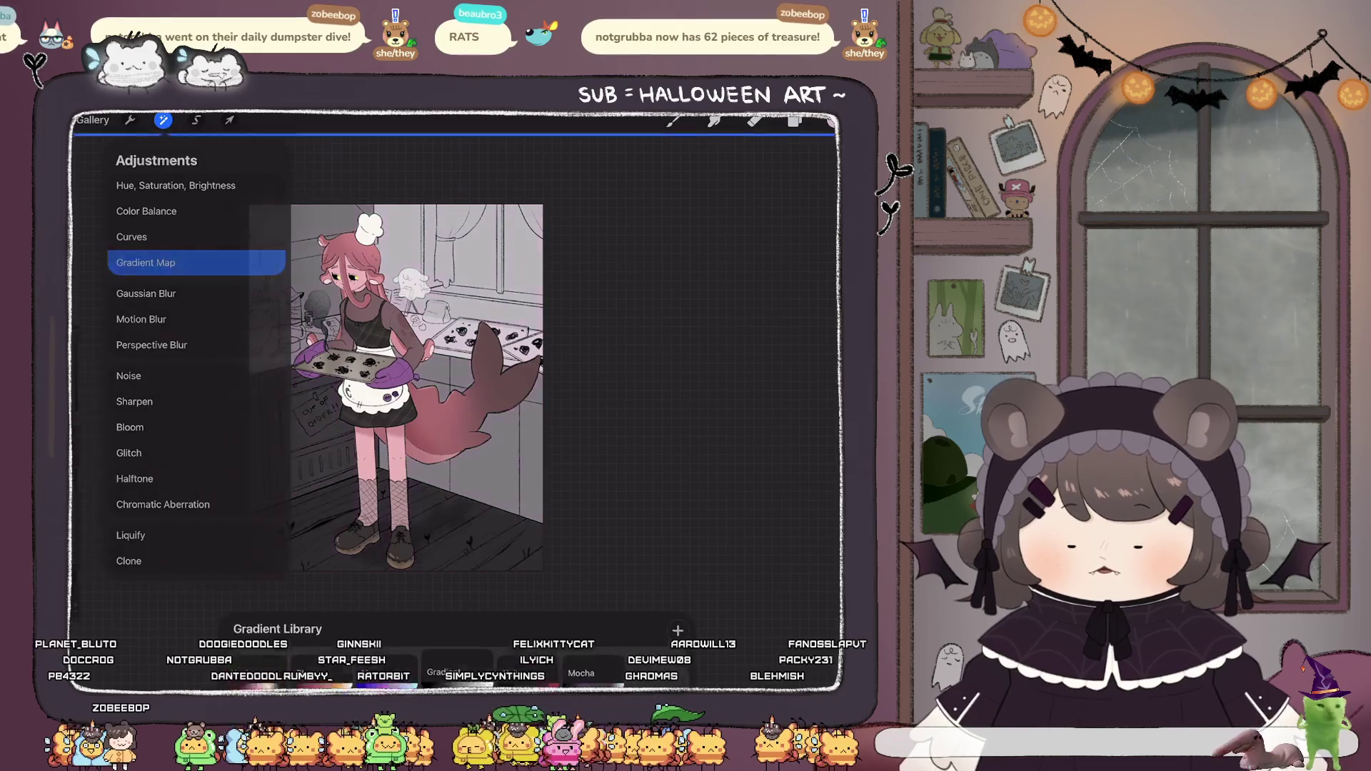
scroll(457, 650, "left", 3)
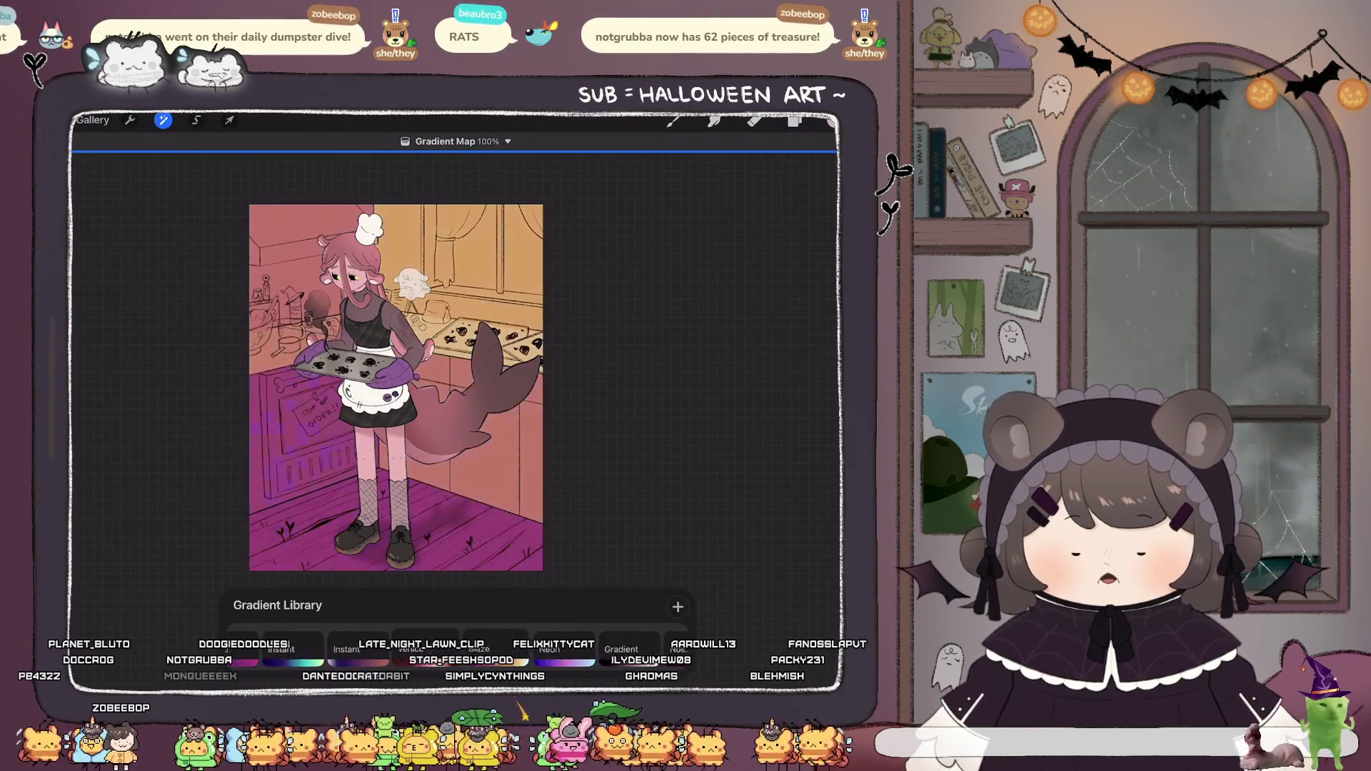
left_click(301, 650)
left_click(371, 650)
left_click(493, 650)
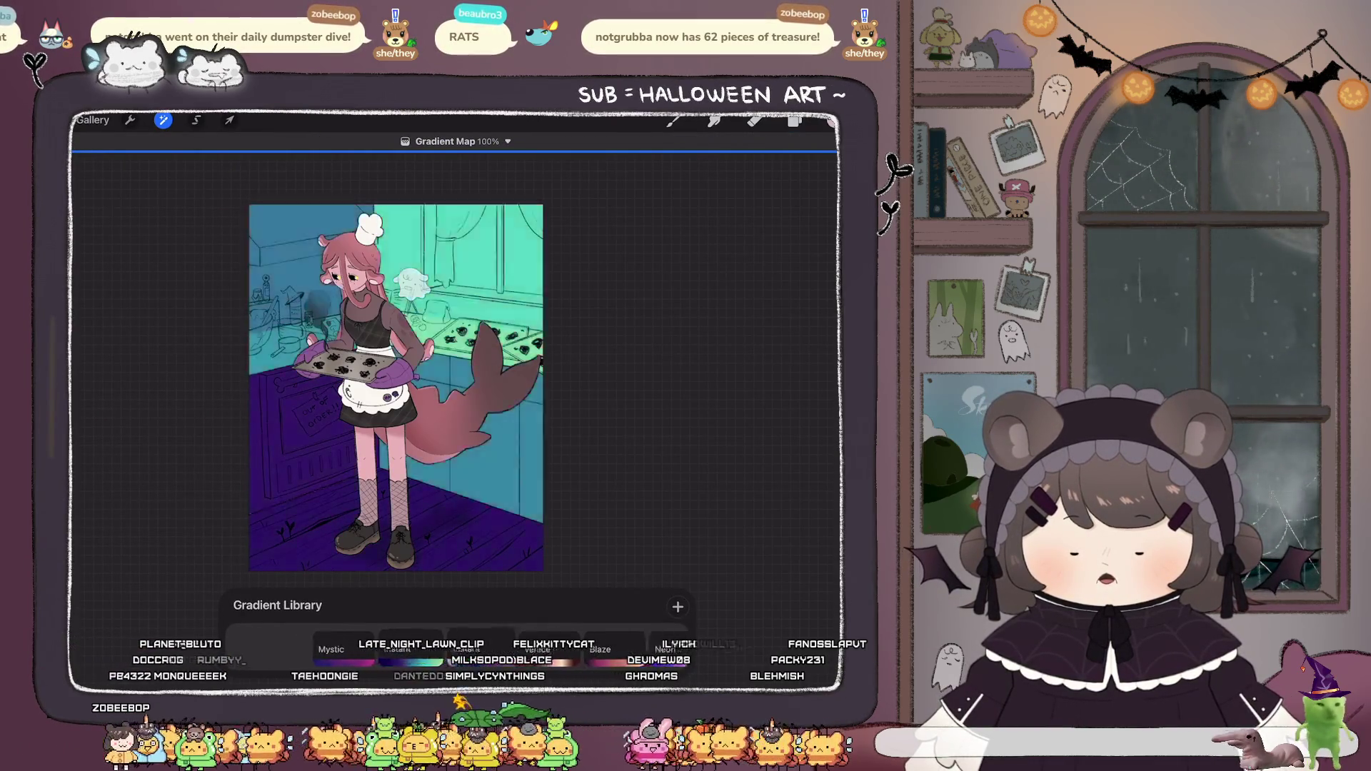
left_click(628, 650)
left_click(316, 650)
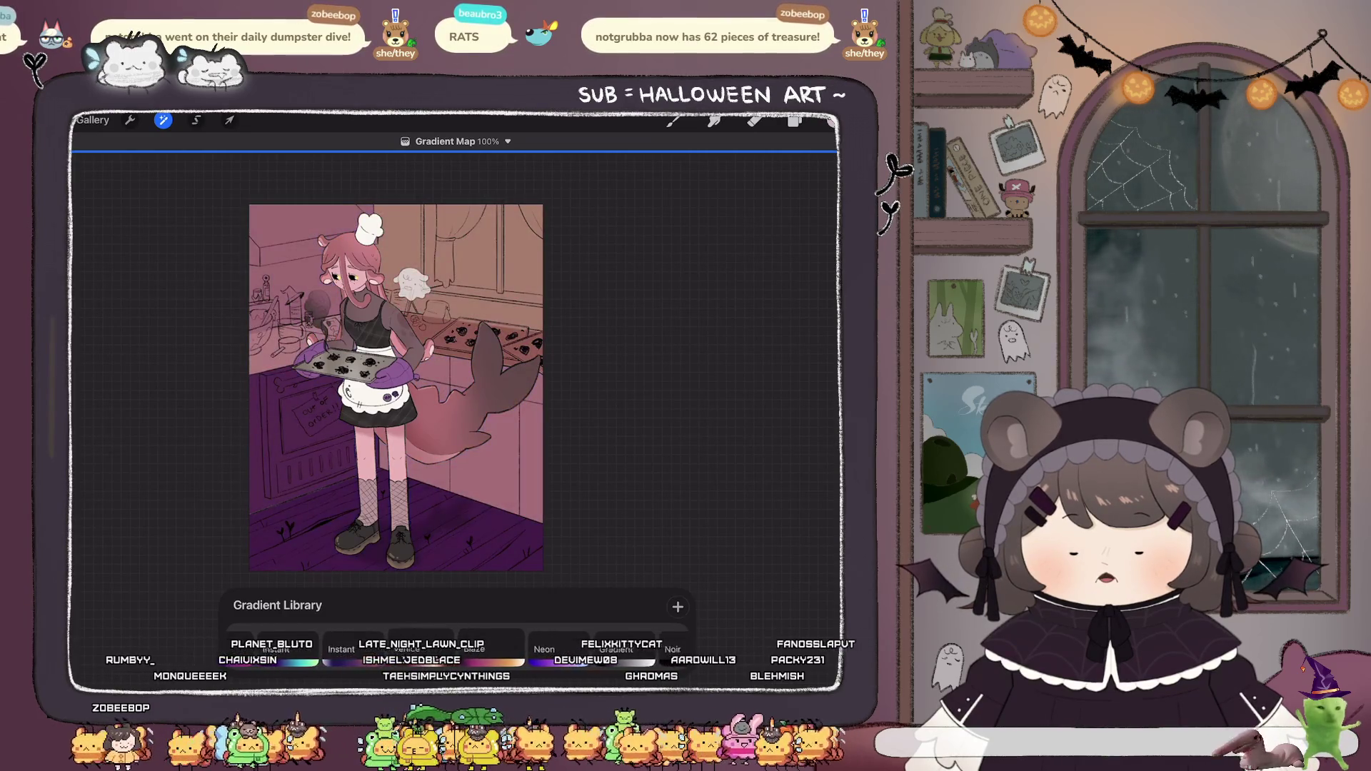
left_click(464, 653)
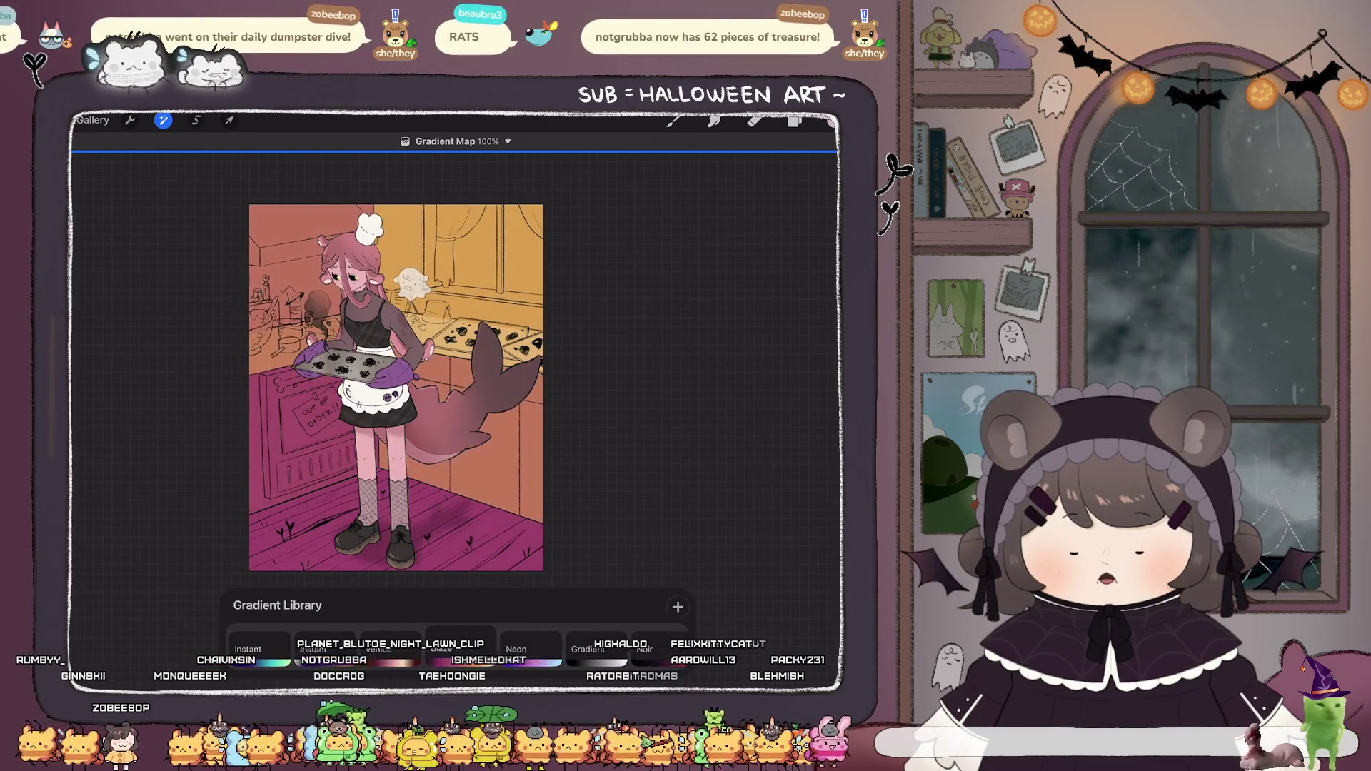
left_click(457, 651)
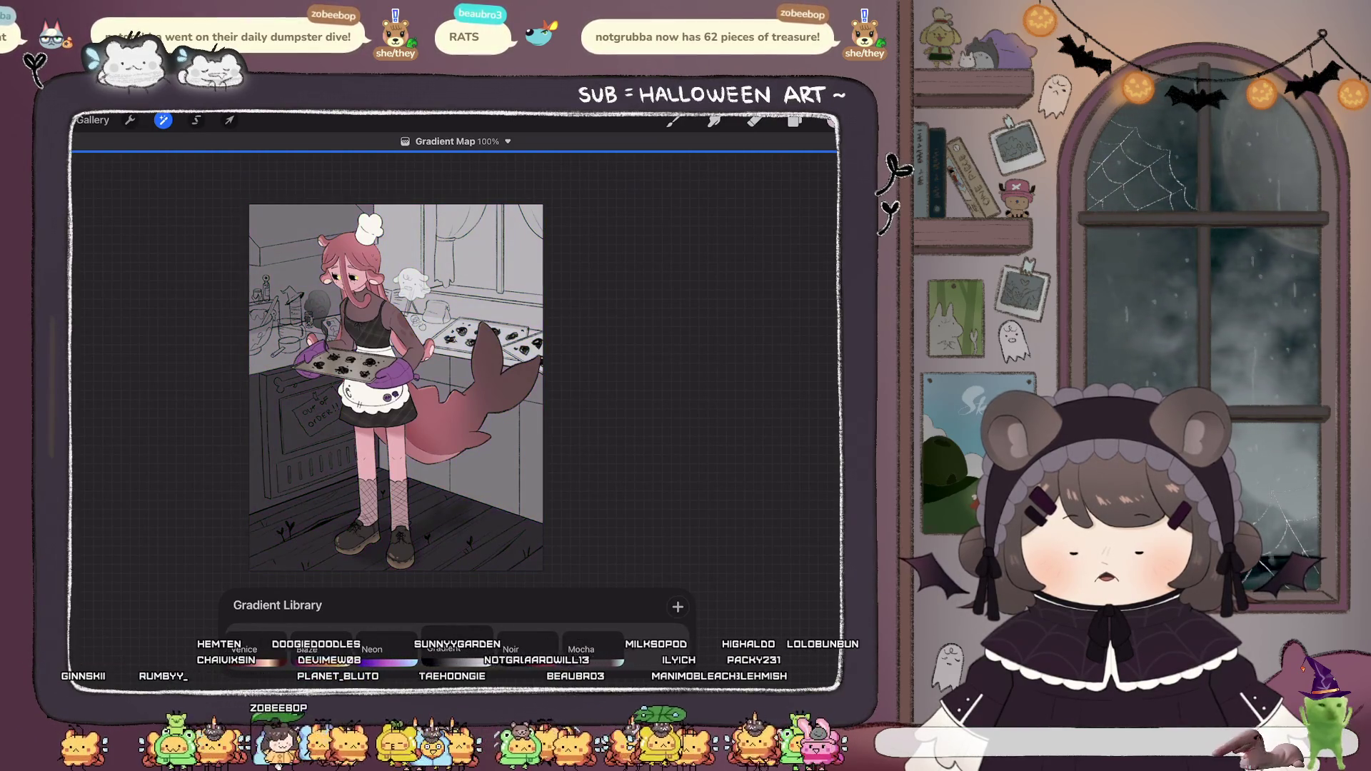
left_click(527, 651)
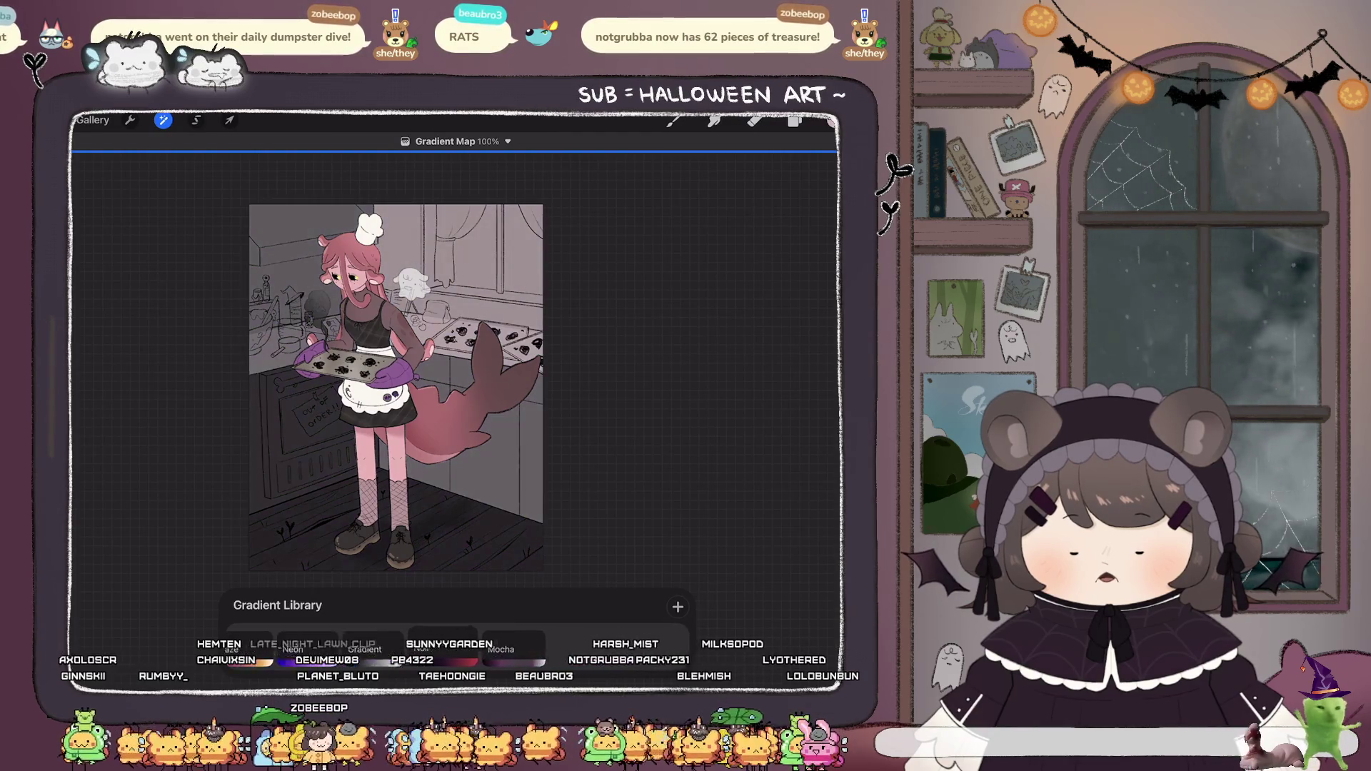
left_click(511, 651)
Compare the Neon, Blaze and Gradient presets, ending on the orange-magenta gradient.
left_click(378, 647)
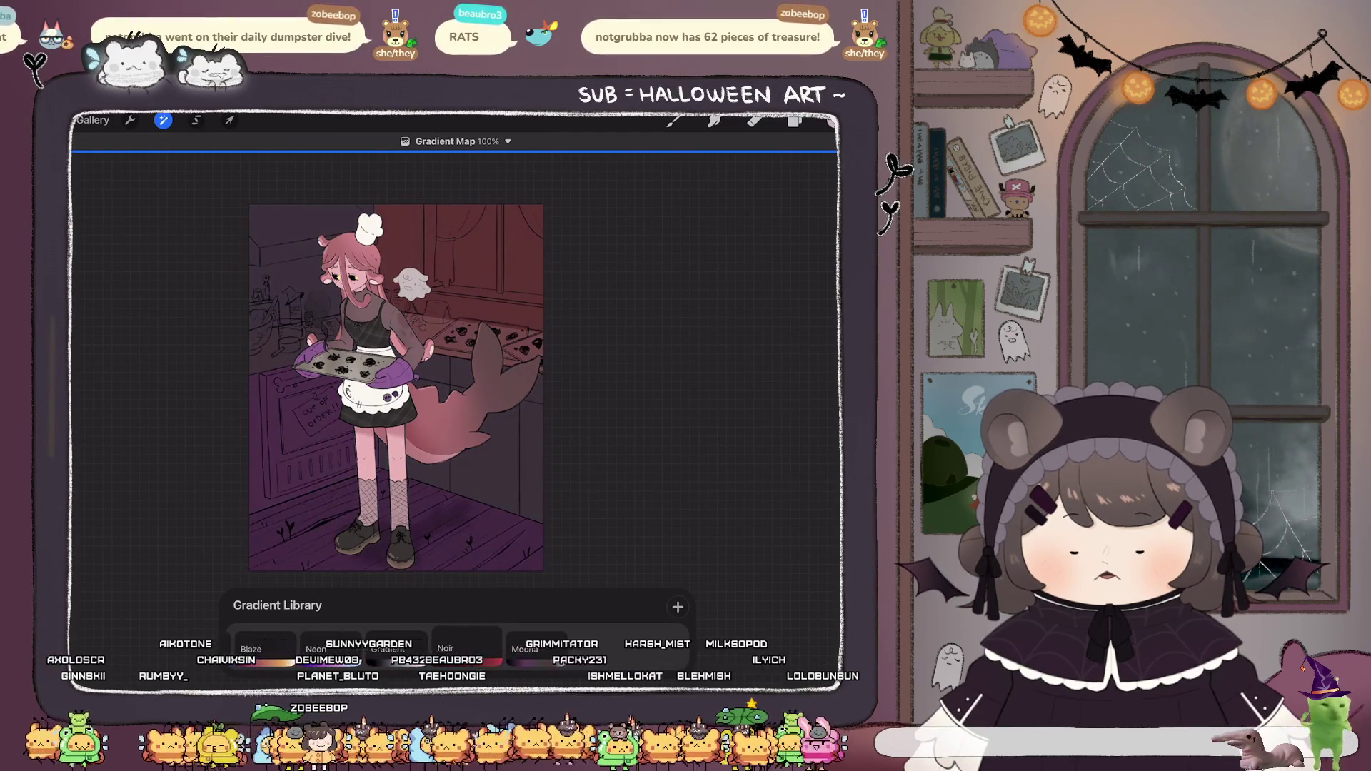
left_click(388, 650)
left_click(390, 650)
left_click(462, 650)
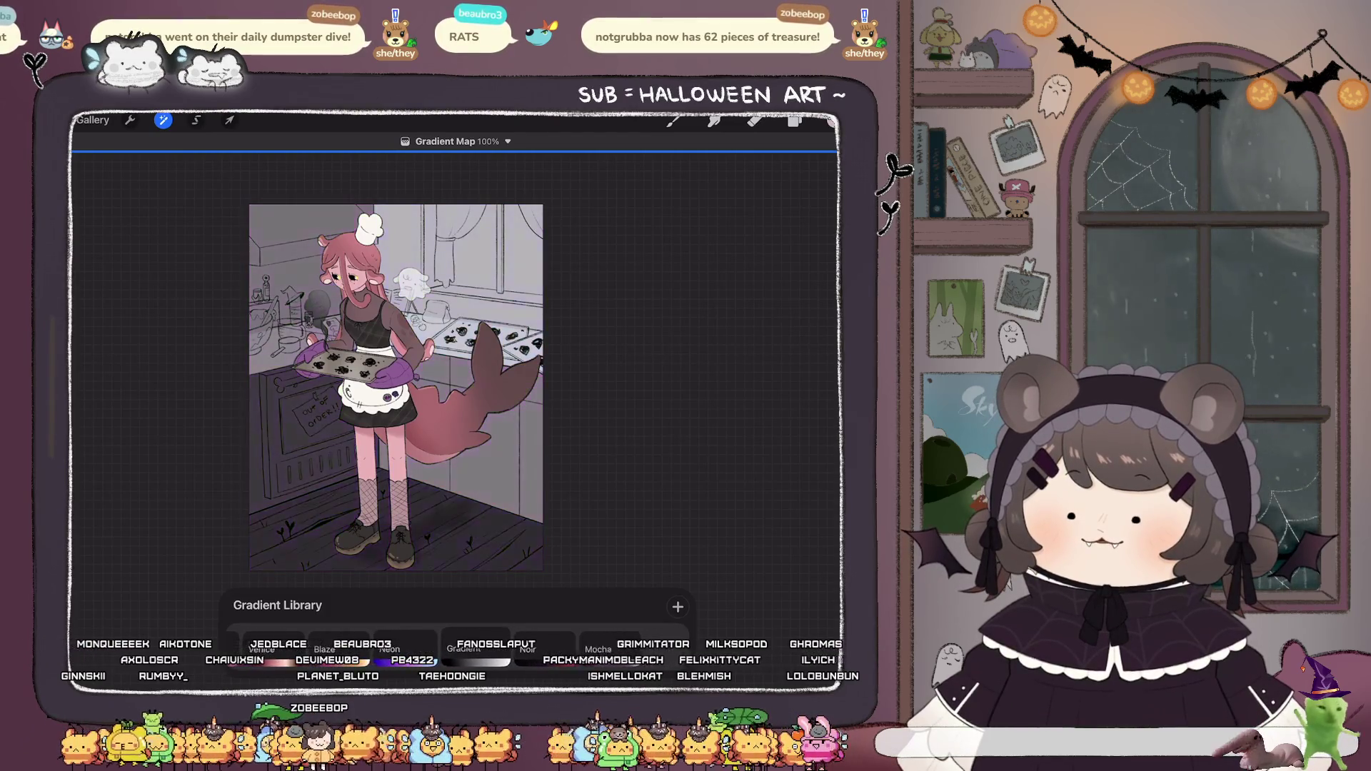
left_click(389, 646)
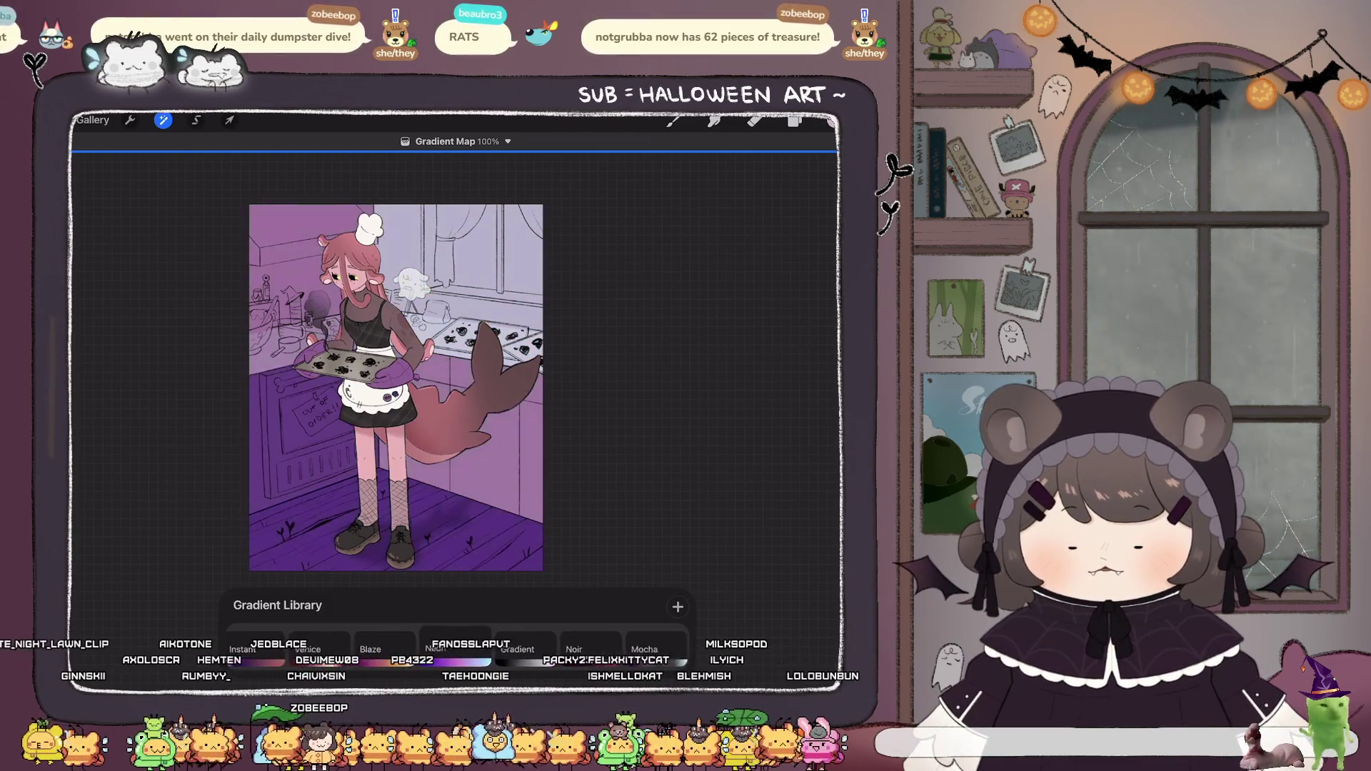
left_click(378, 646)
left_click(460, 647)
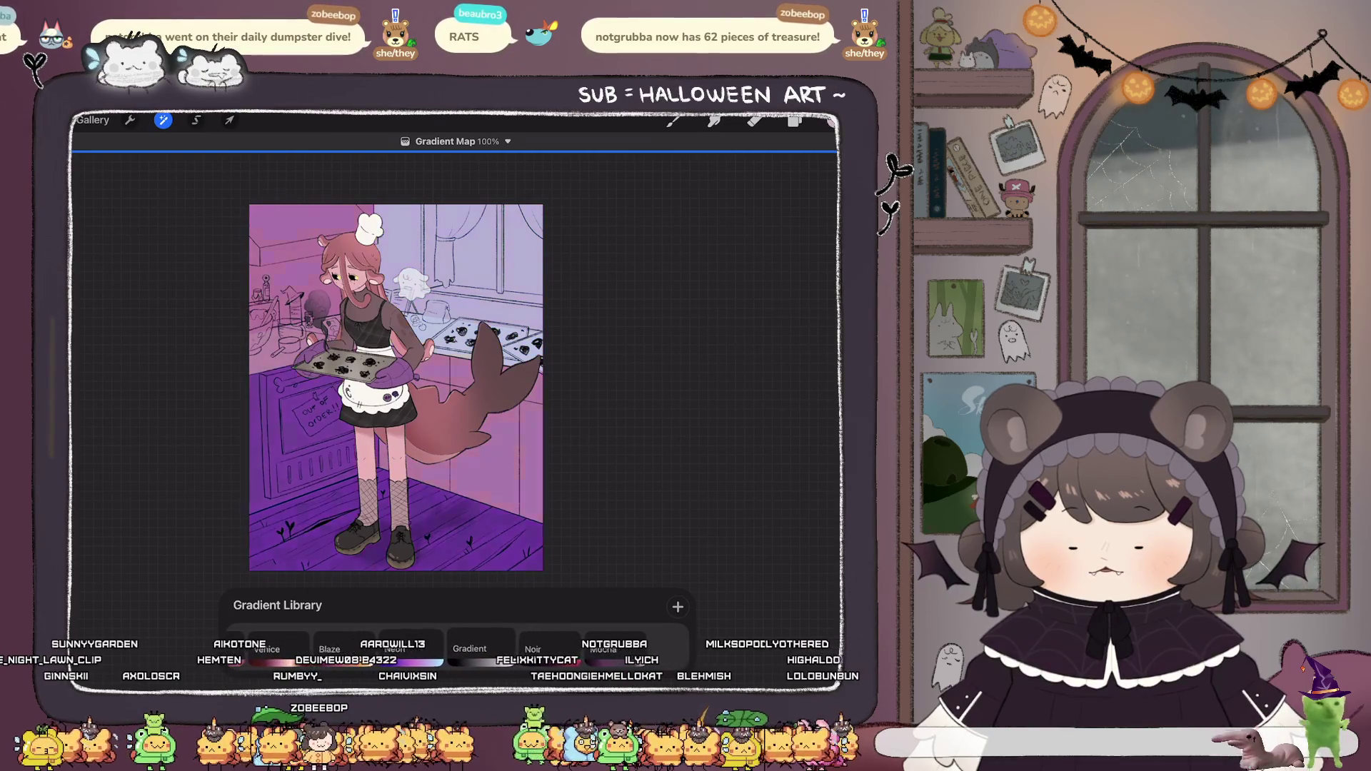
left_click(522, 646)
left_click(427, 646)
left_click(500, 646)
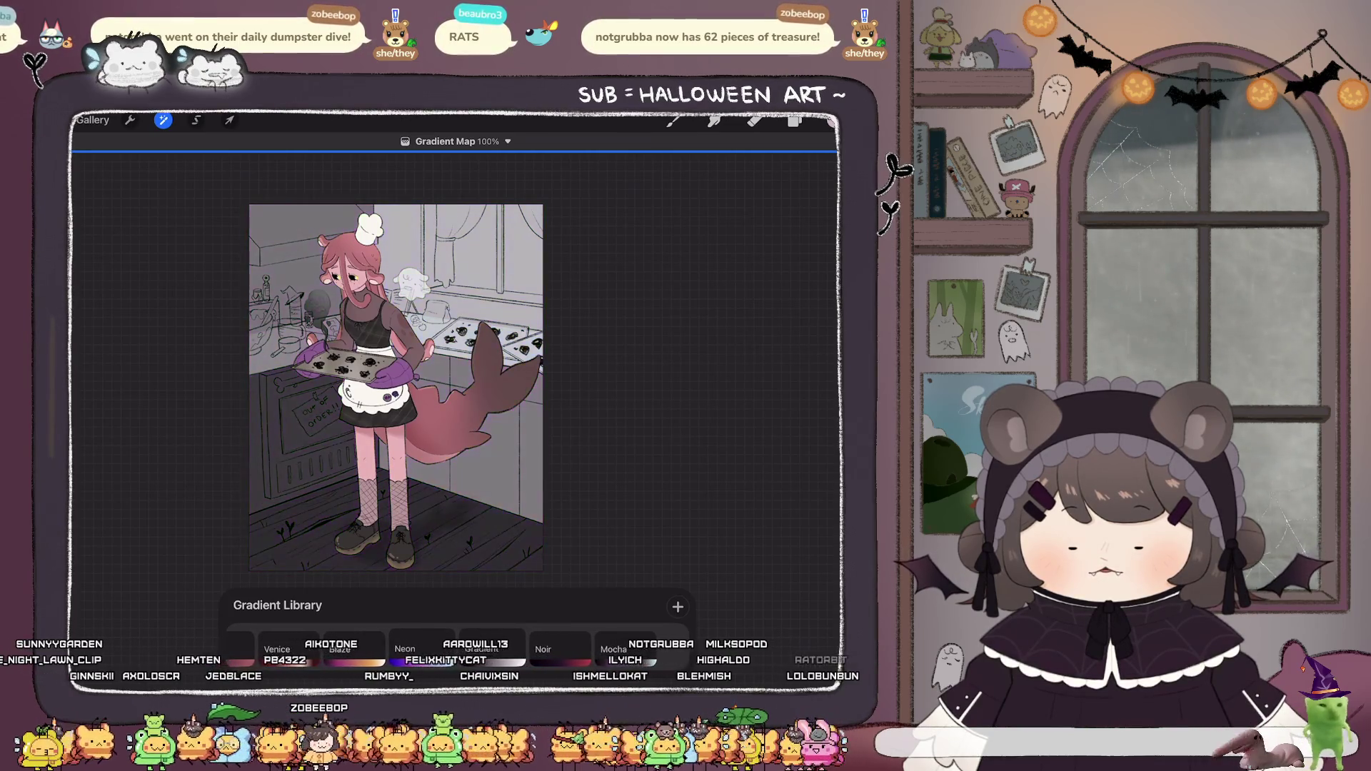
left_click(397, 647)
left_click(500, 646)
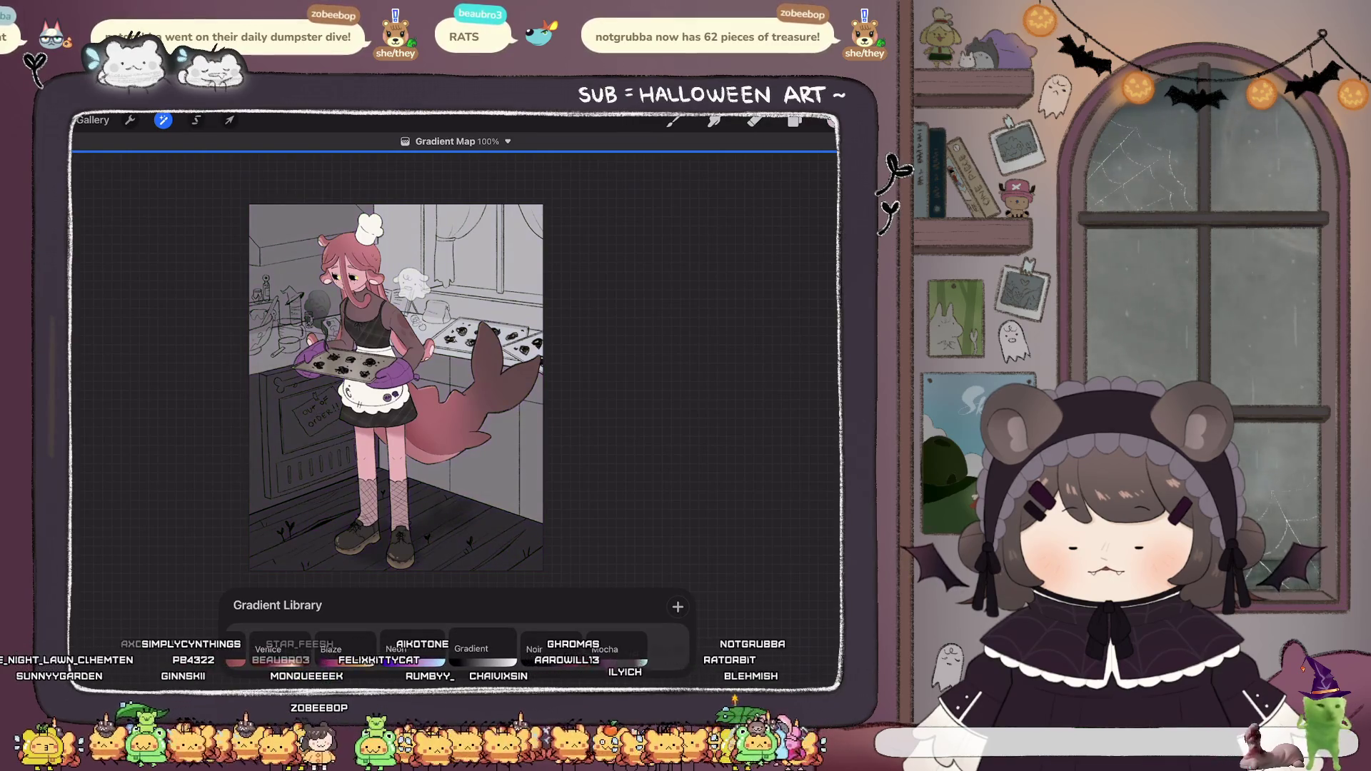
left_click(396, 646)
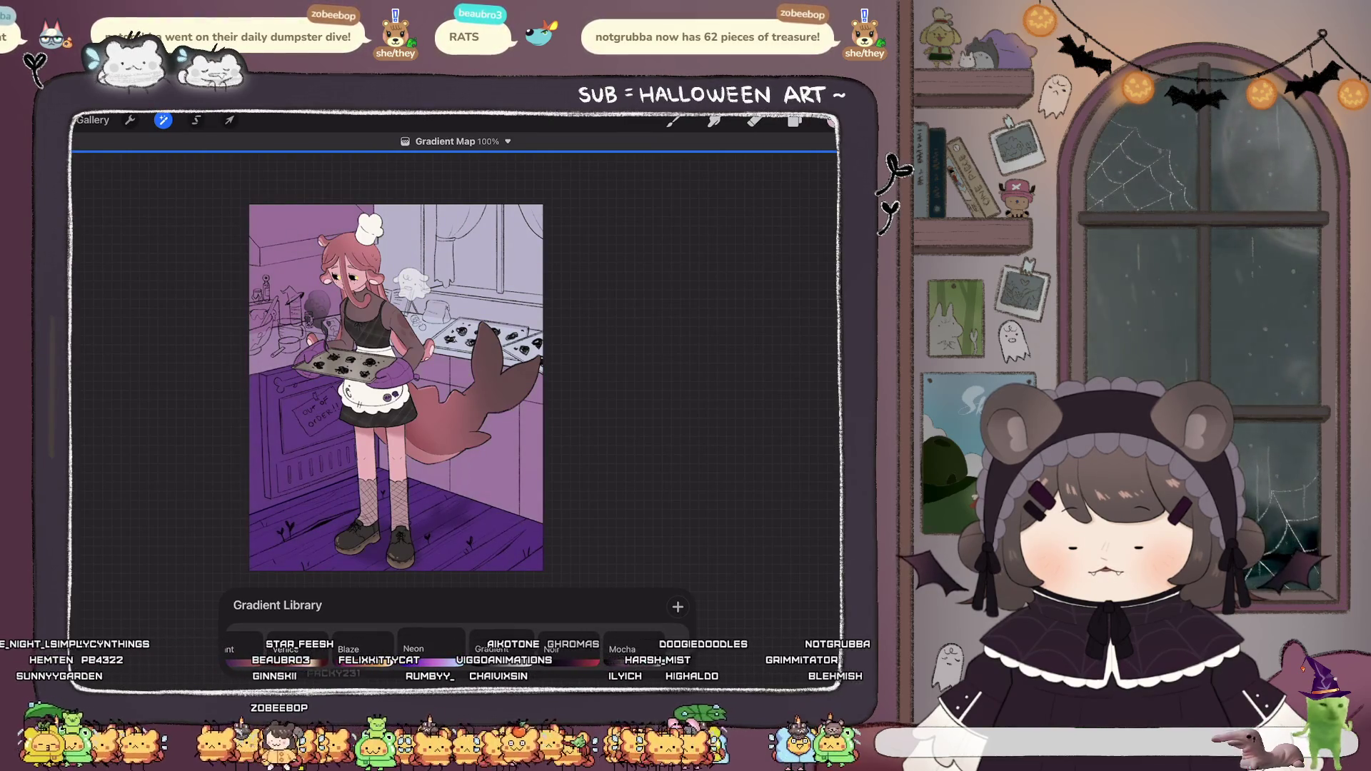
left_click(375, 646)
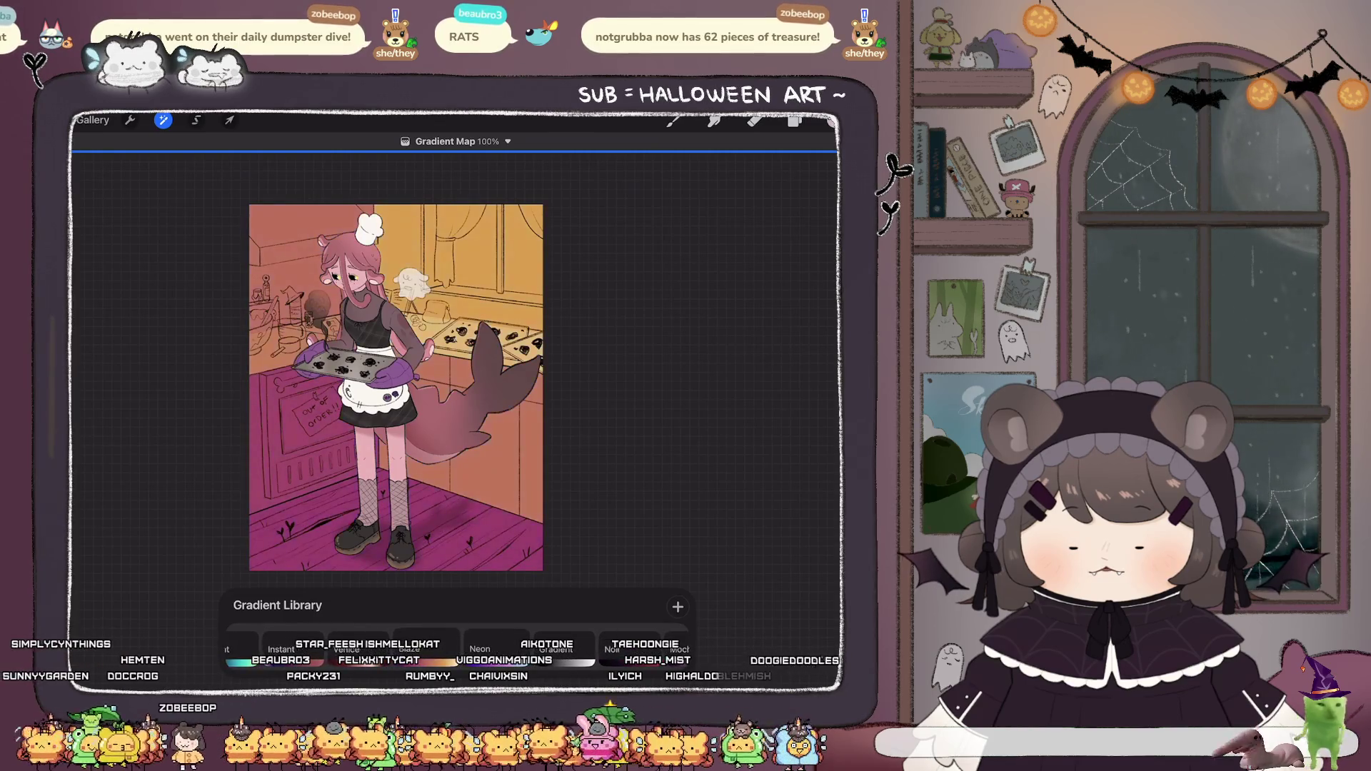
Undo the gradient map to restore the image's original muted tint.
key("b")
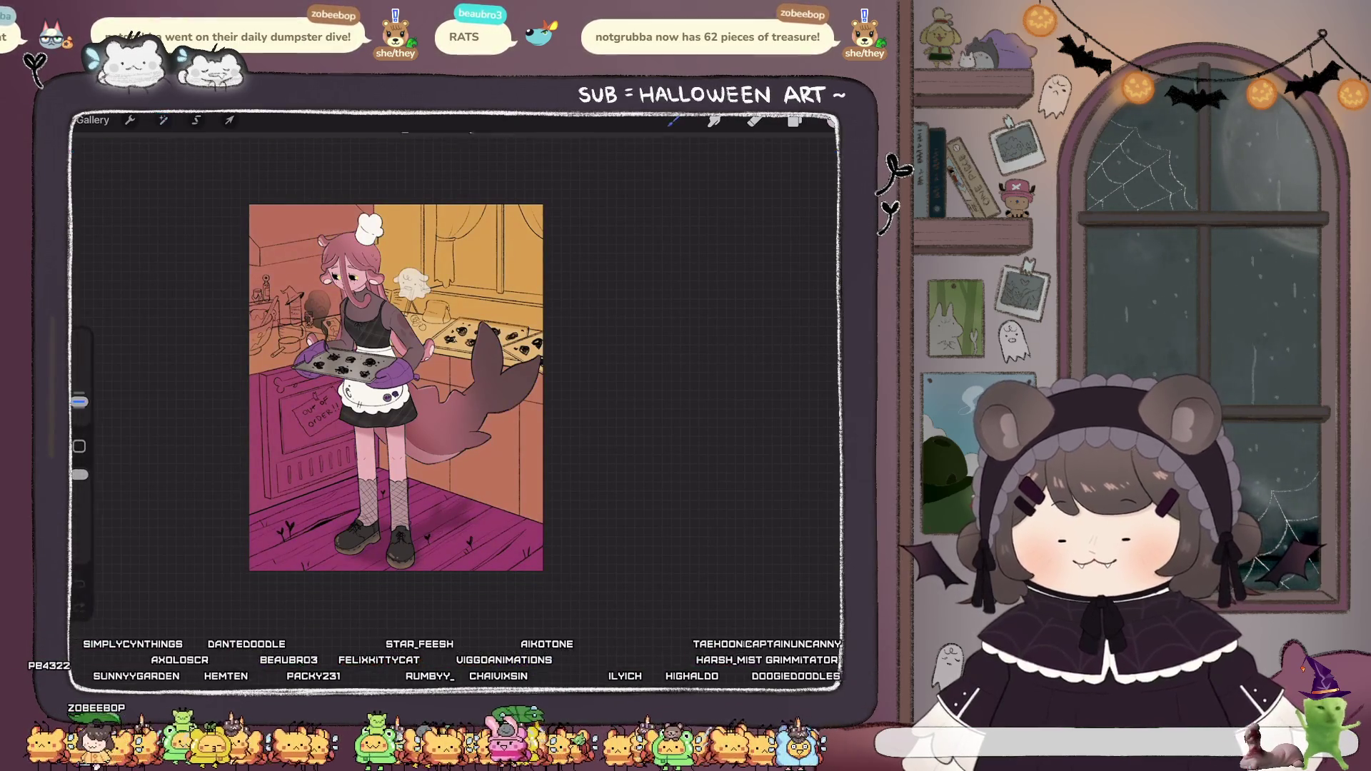
key("ctrl+z")
key("ctrl+z")
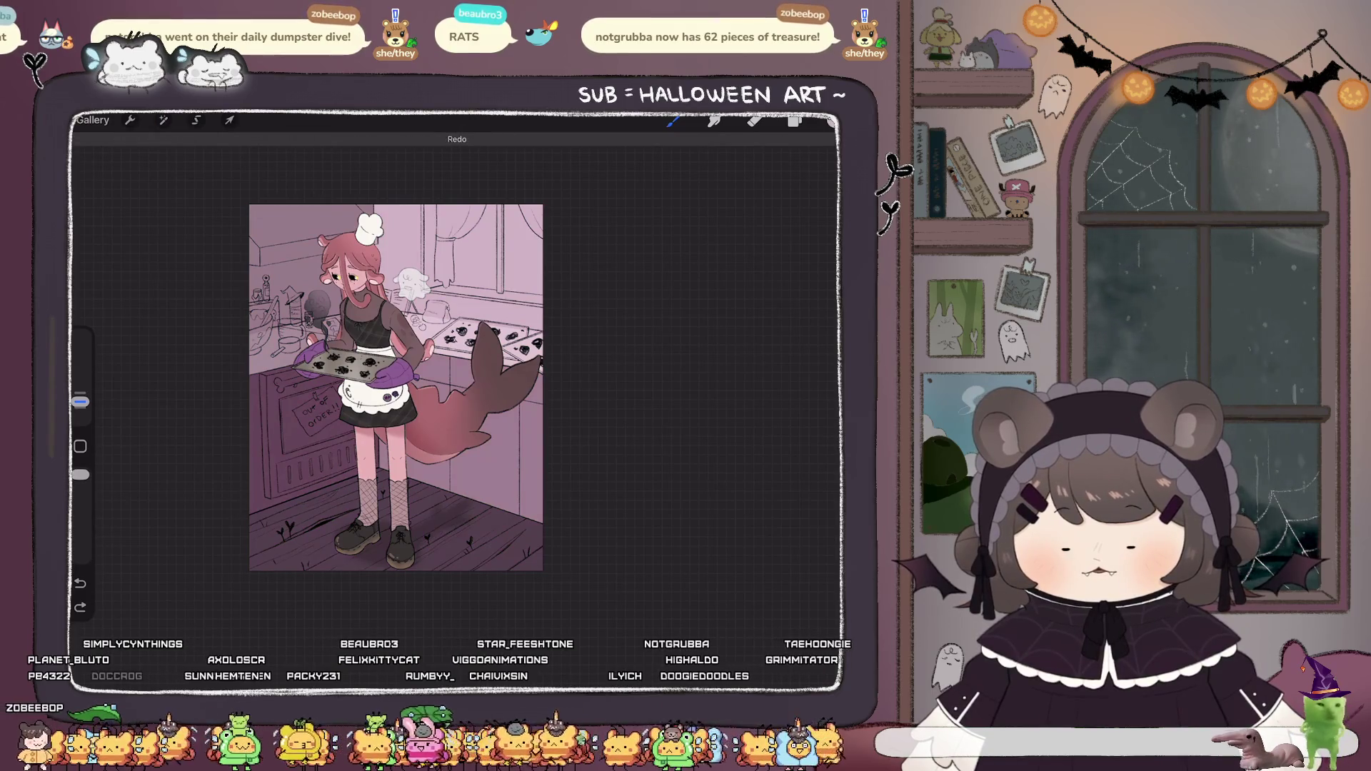
key("ctrl+shift+z")
key("ctrl+z")
scroll(398, 422, "up", 2)
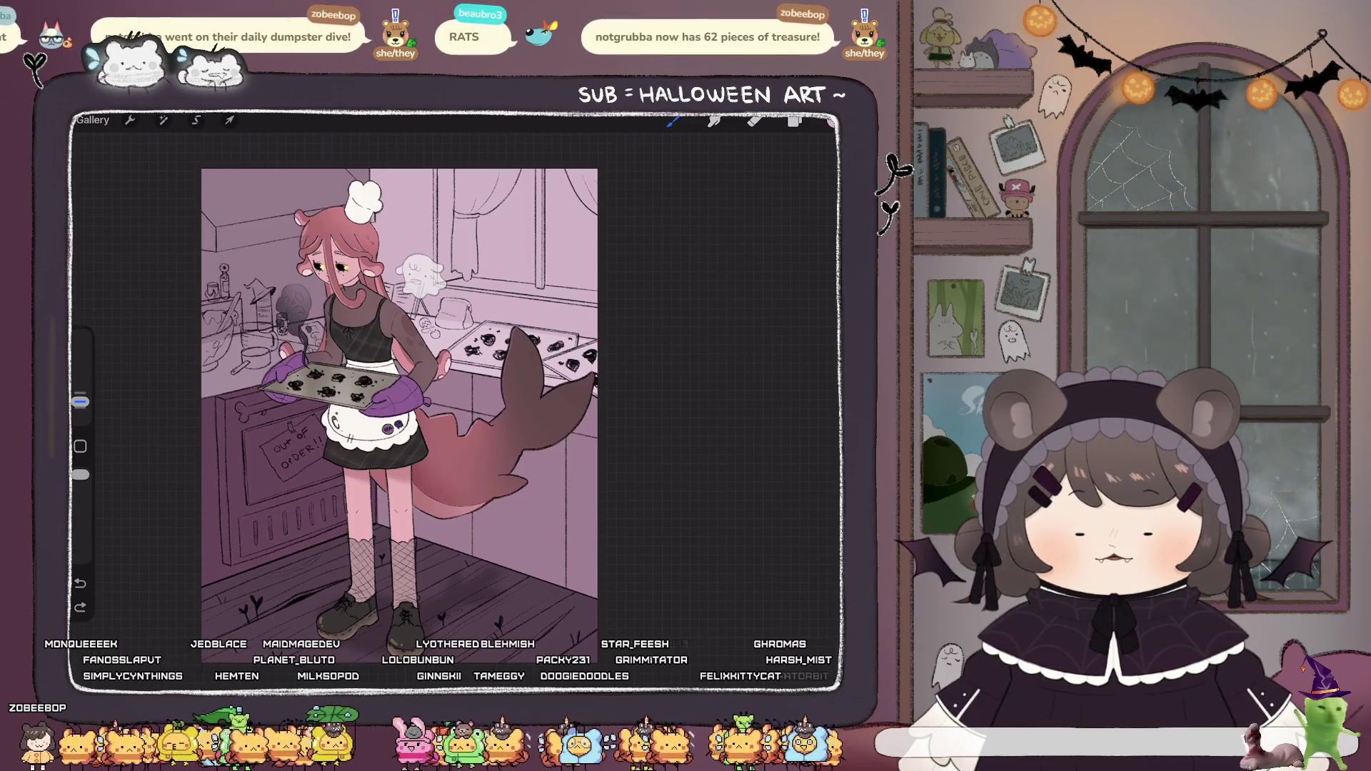
left_click(794, 121)
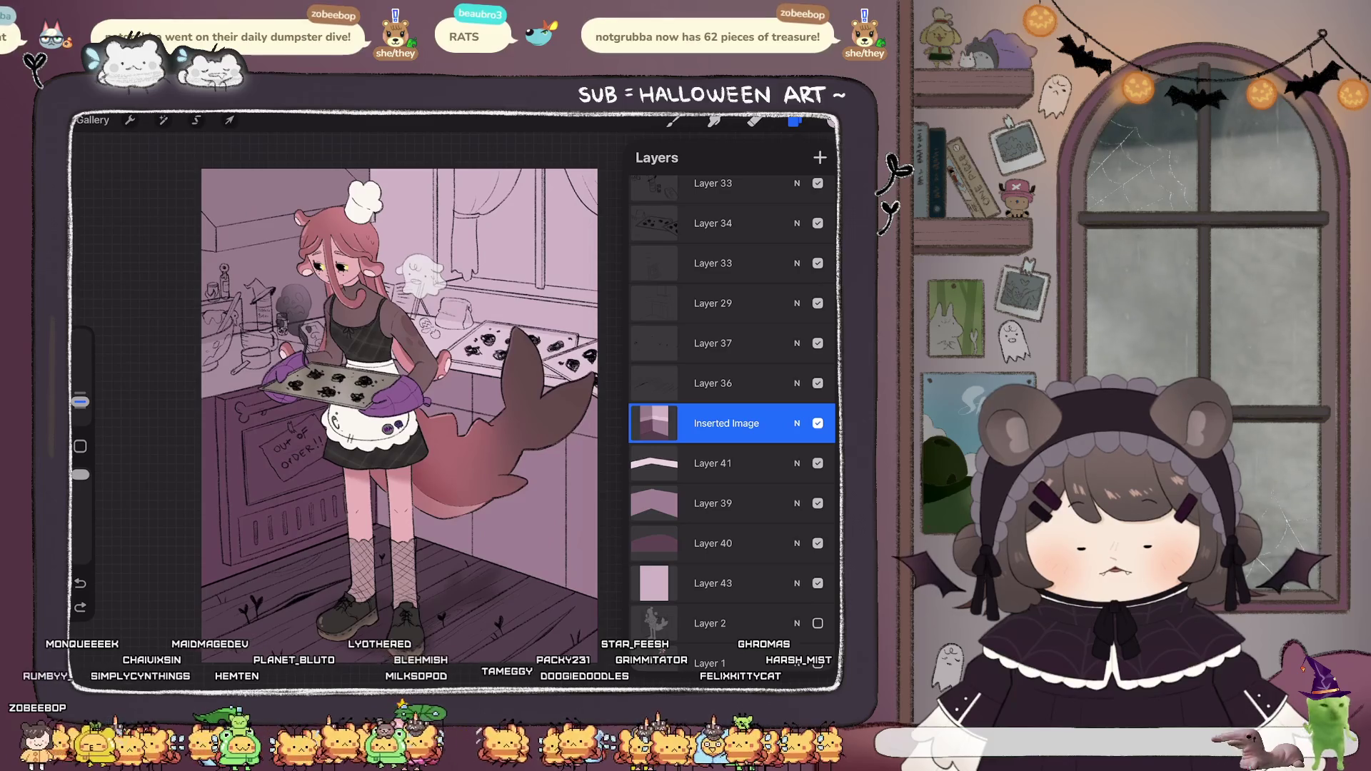
Set the kitchen image's hue to 61% and brightness to 56% for a dusty rose tint.
left_click(163, 120)
left_click(175, 186)
left_click_drag(271, 659, 292, 659)
left_click_drag(439, 660, 428, 660)
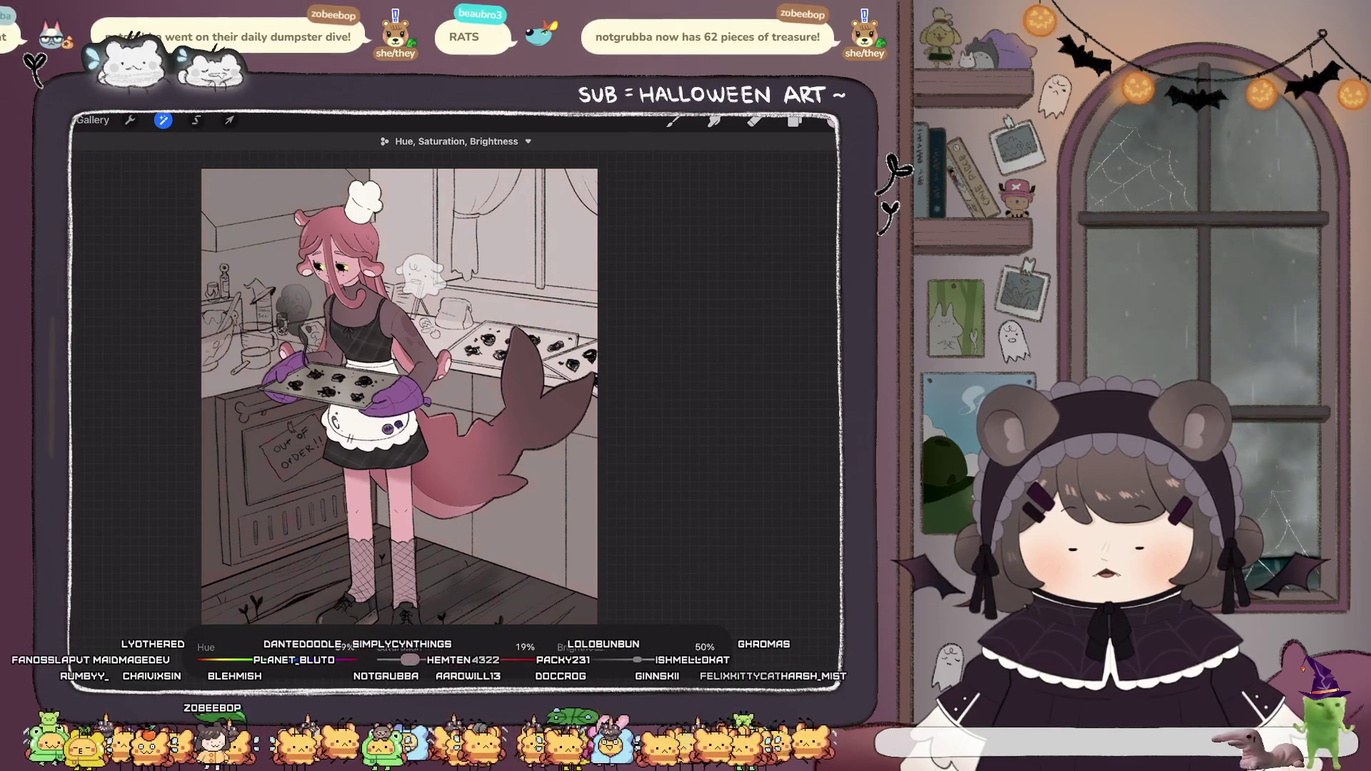
scroll(425, 402, "down", 3)
key("ctrl+z")
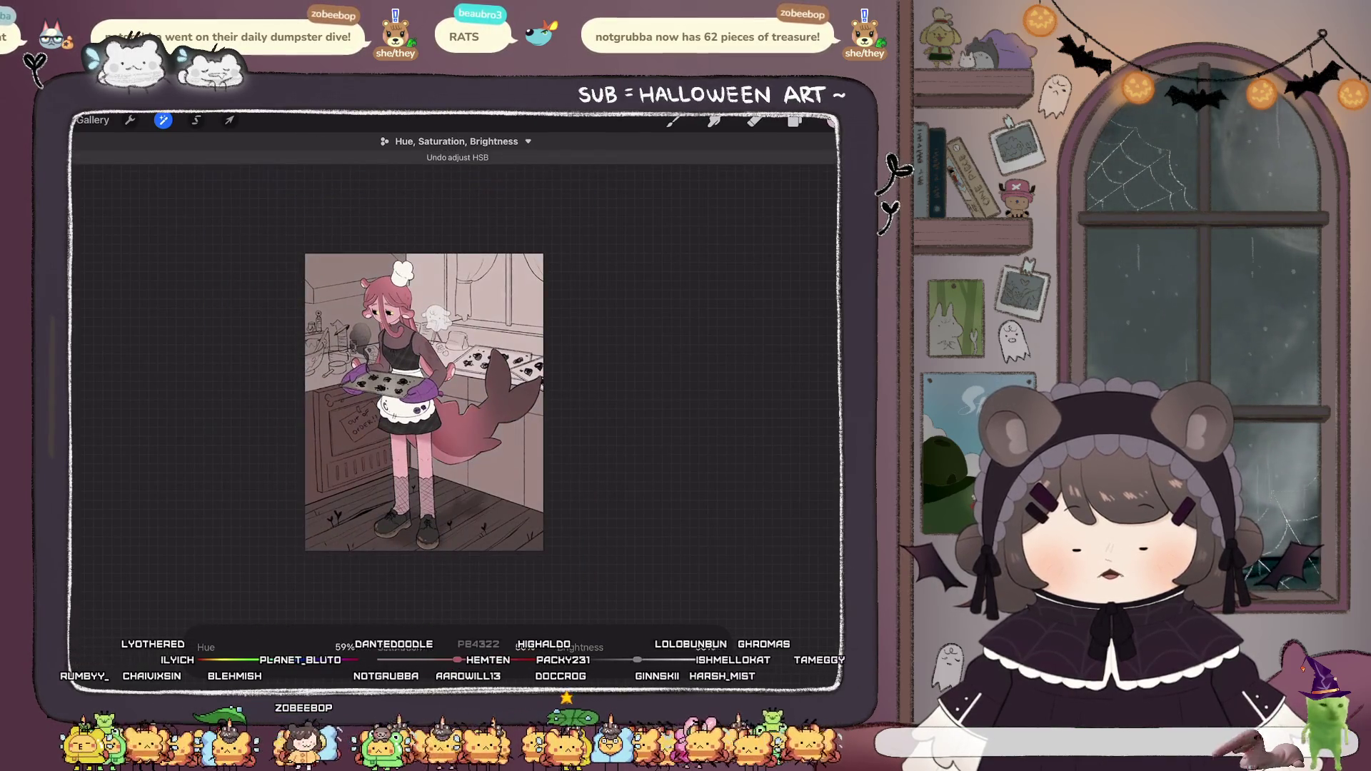
left_click_drag(637, 659, 647, 659)
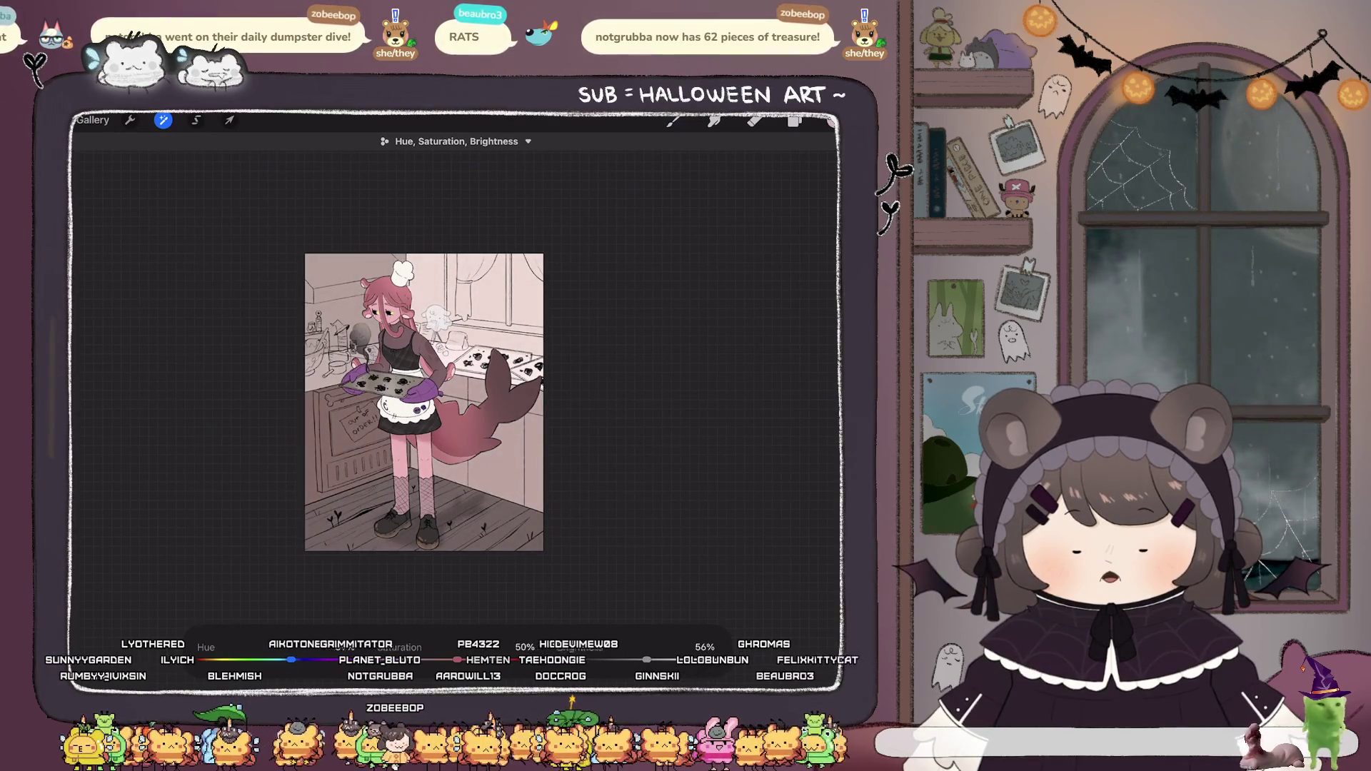
scroll(424, 403, "up", 3)
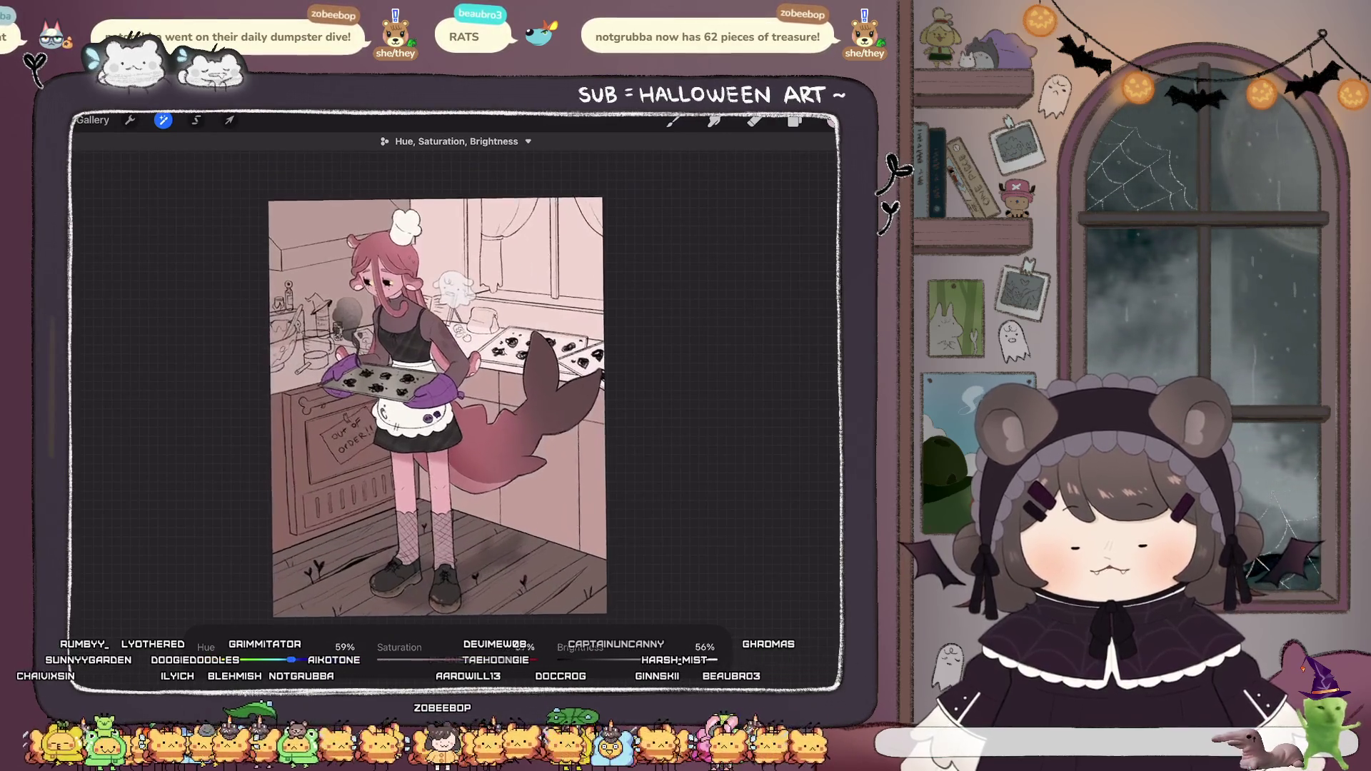
left_click_drag(291, 659, 292, 660)
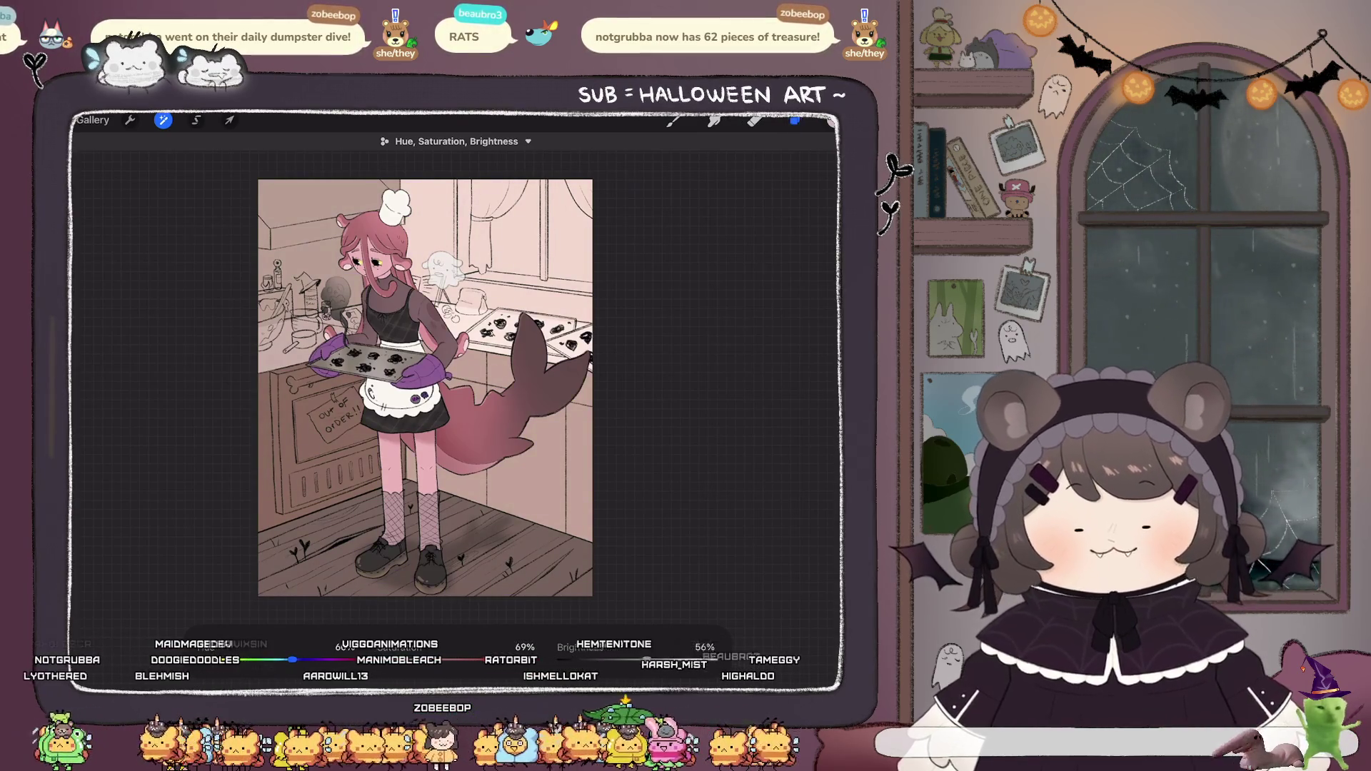
left_click(795, 120)
left_click(795, 120)
scroll(392, 385, "up", 3)
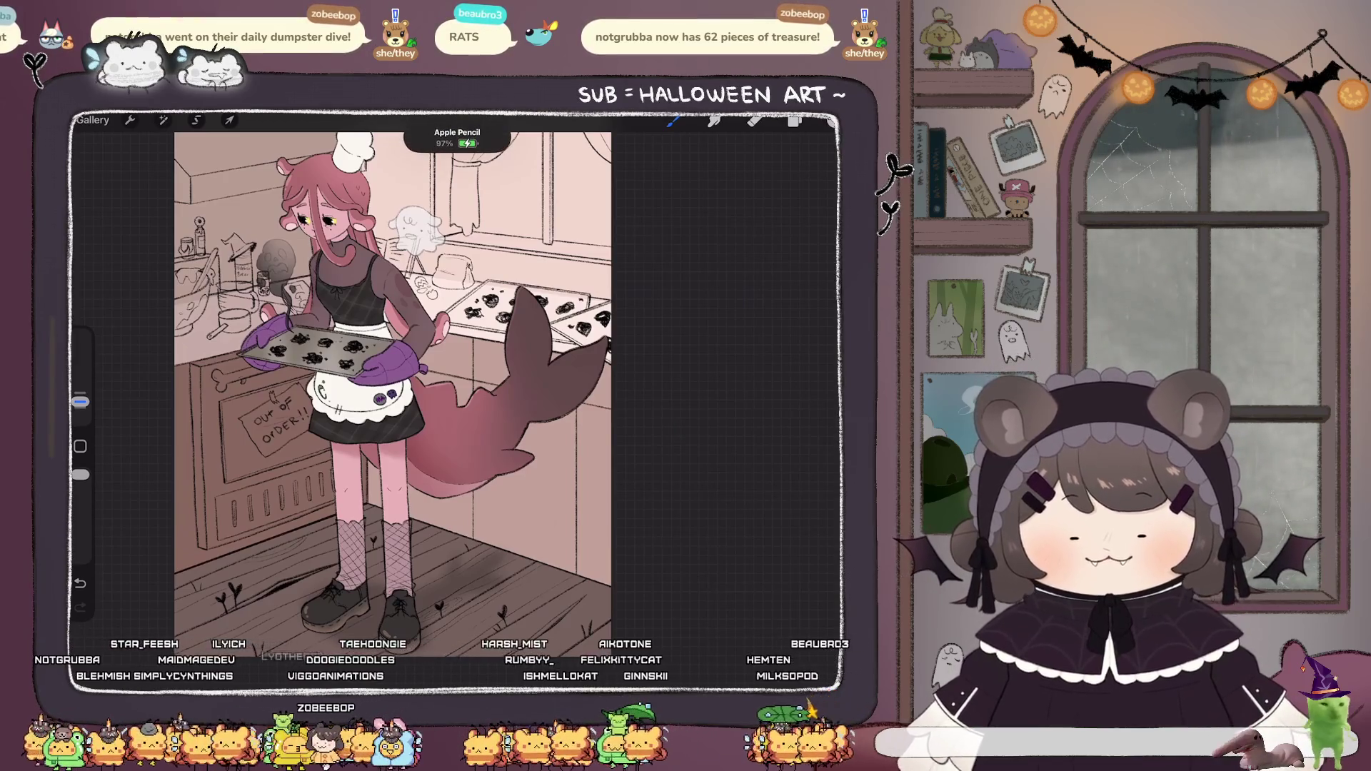
scroll(411, 398, "down", 2)
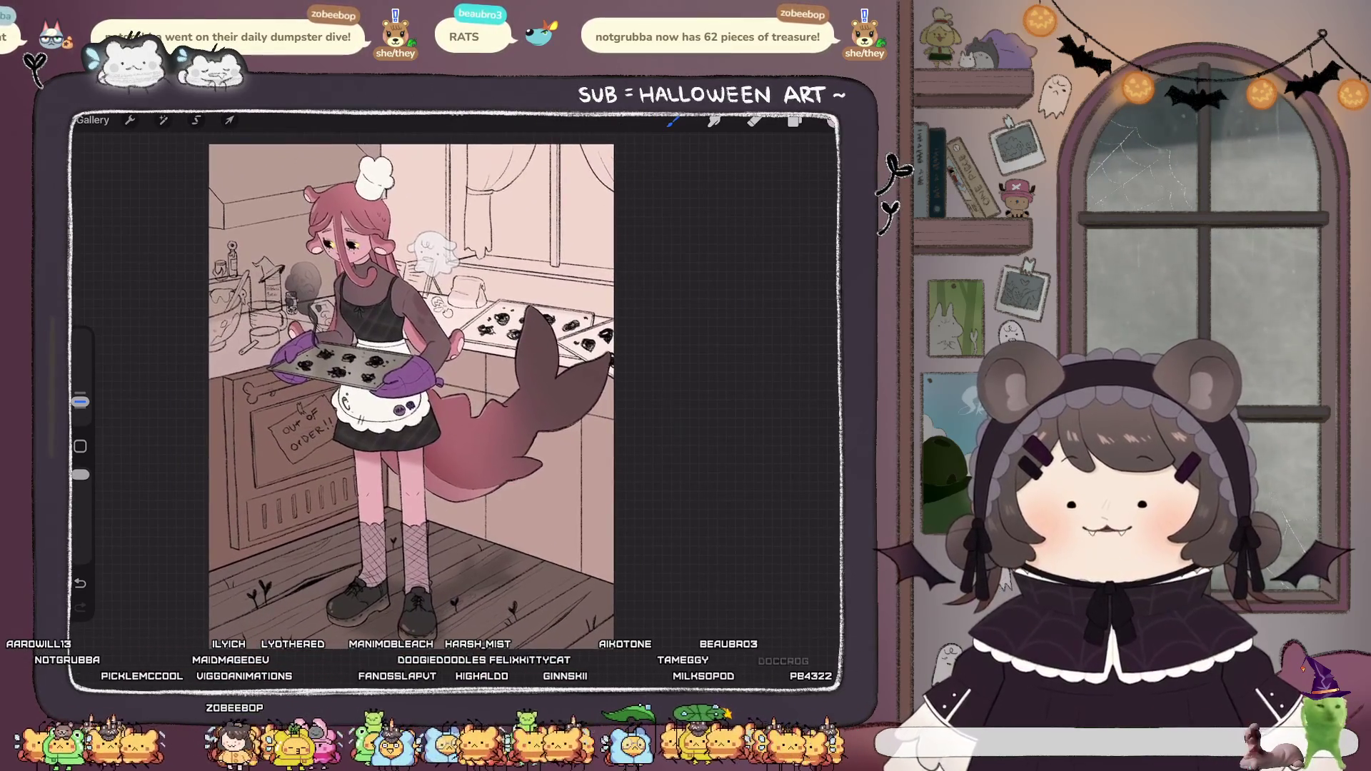